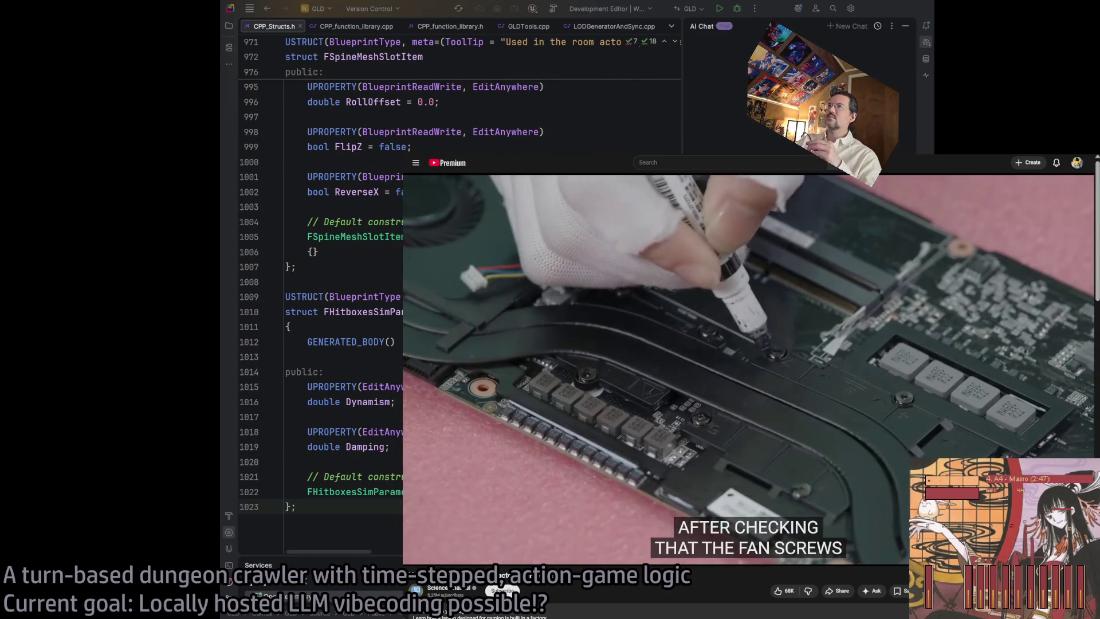
Leave the YouTube video and return to Rider with CPP_Structs.h and the AI chat
key(ctrl+Tab)
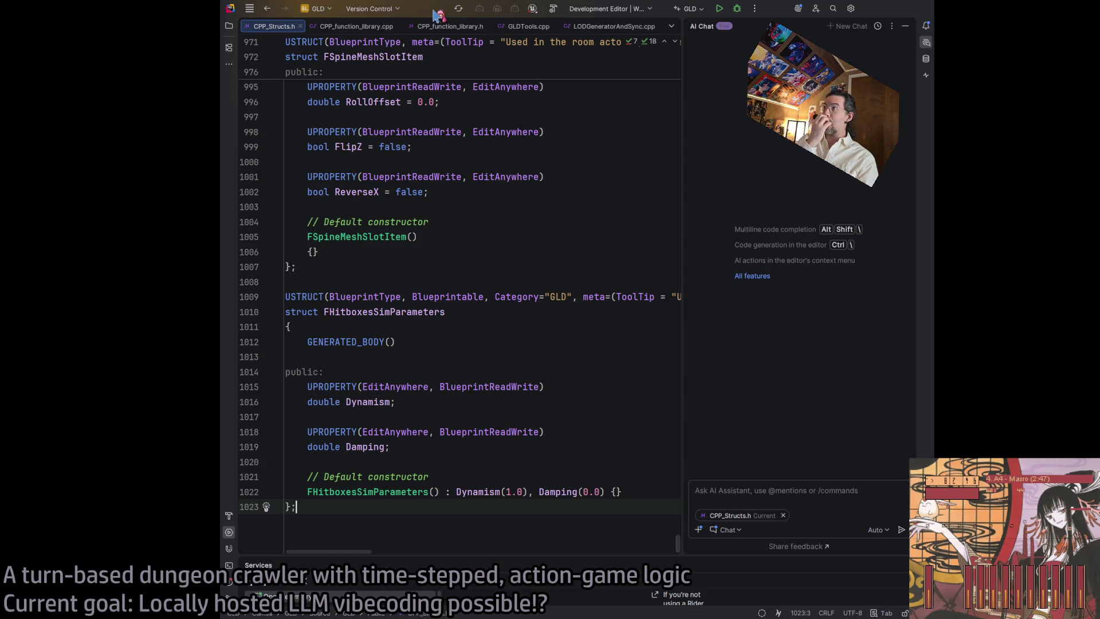
Hide the AI Assistant chat and scroll to the FHitboxesSimParameters struct at the end of CPP_Structs.h
click(905, 25)
scroll(558, 348, down, 1)
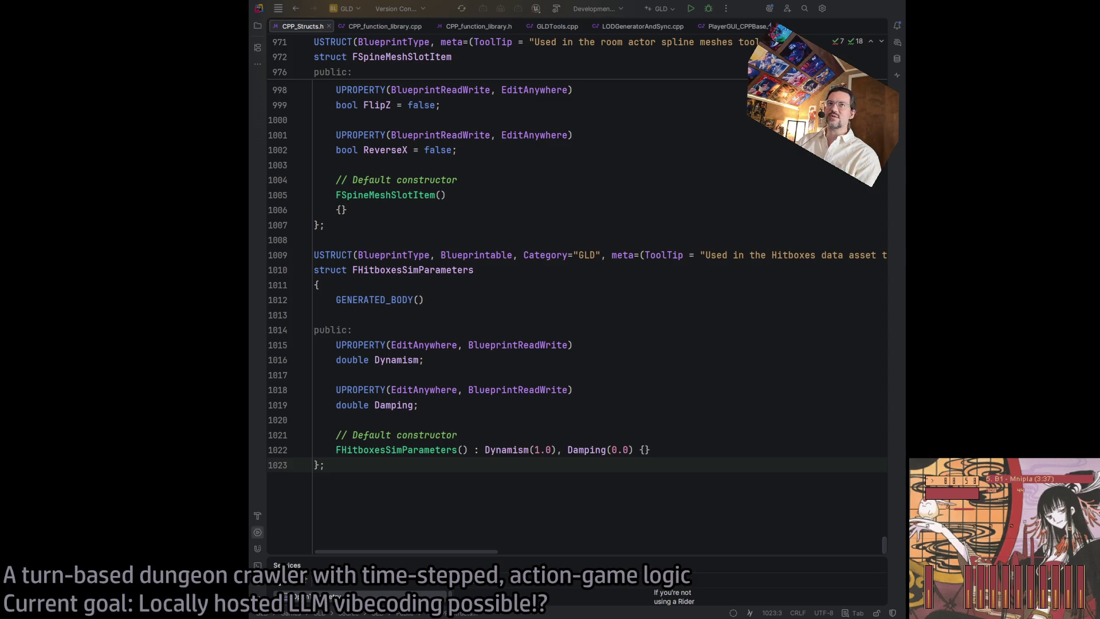
click(533, 519)
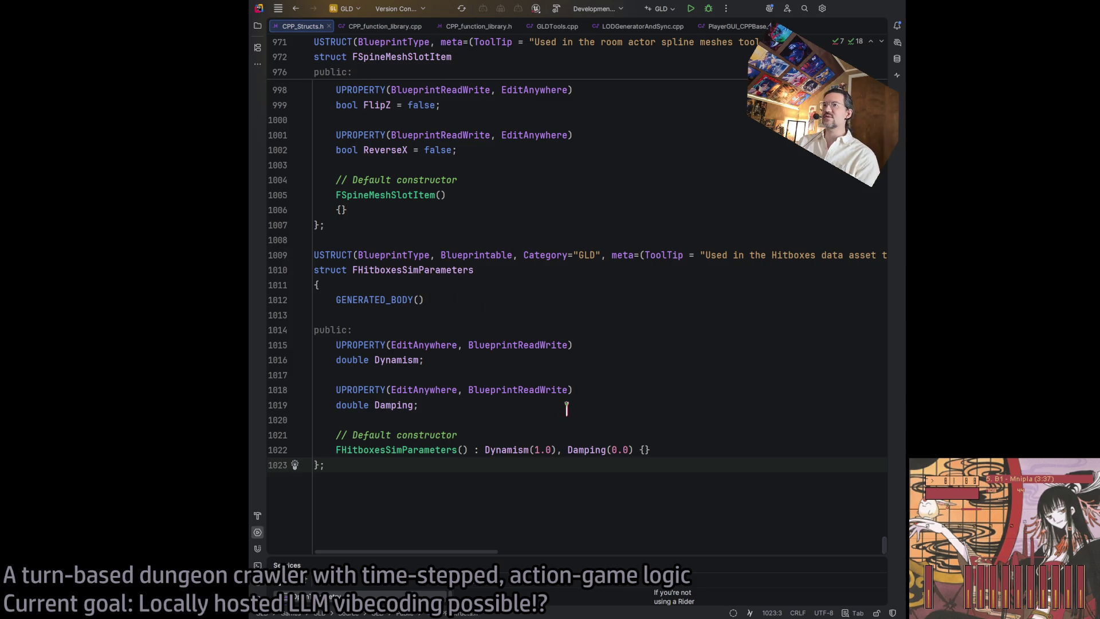
mouse_move(468, 488)
mouse_down()
mouse_move(344, 269)
mouse_move(455, 462)
mouse_move(321, 298)
mouse_move(431, 449)
mouse_move(334, 433)
mouse_move(316, 464)
mouse_up()
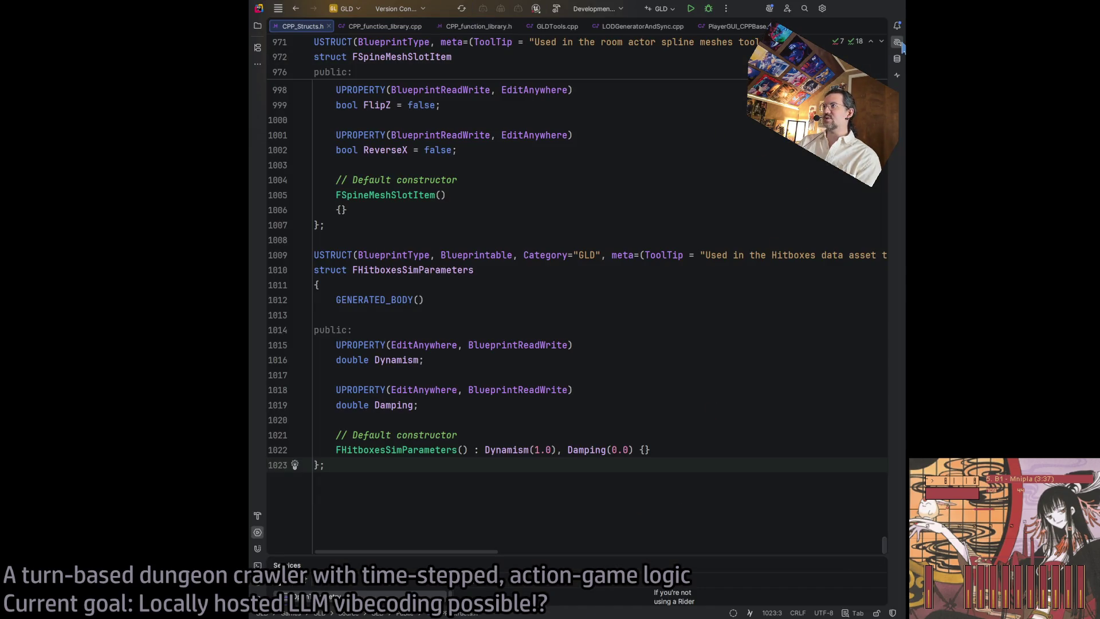
Add lines 1008–1021 (FHitboxesSimParameters) to the AI chat as context, then close the chat panel
click(901, 44)
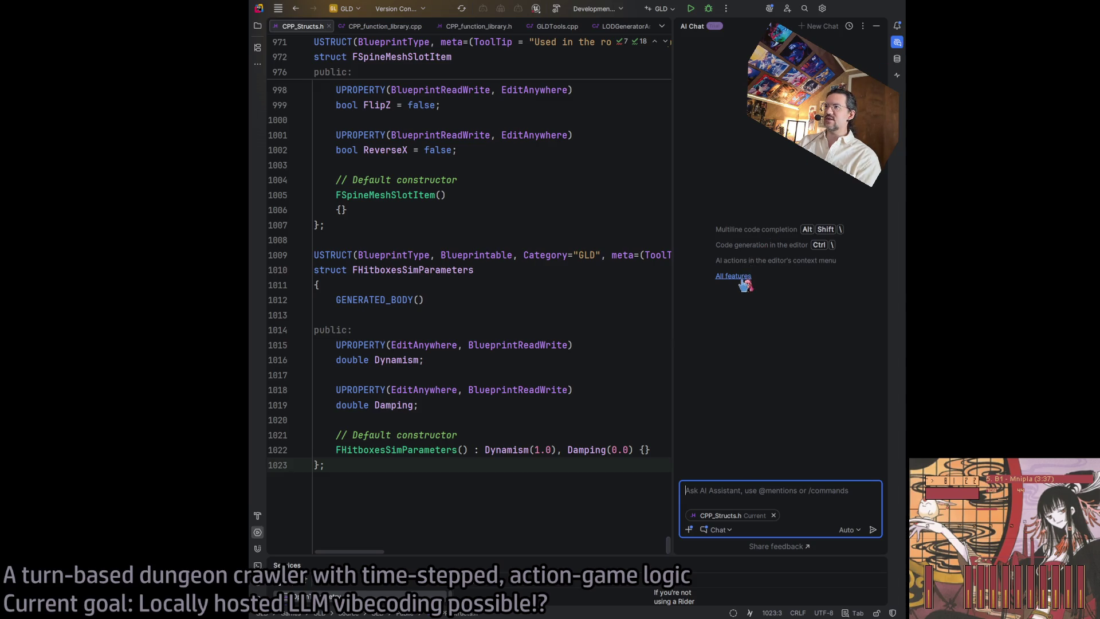
mouse_move(469, 240)
mouse_down()
mouse_move(508, 427)
mouse_move(457, 435)
mouse_up()
click(569, 332)
click(876, 26)
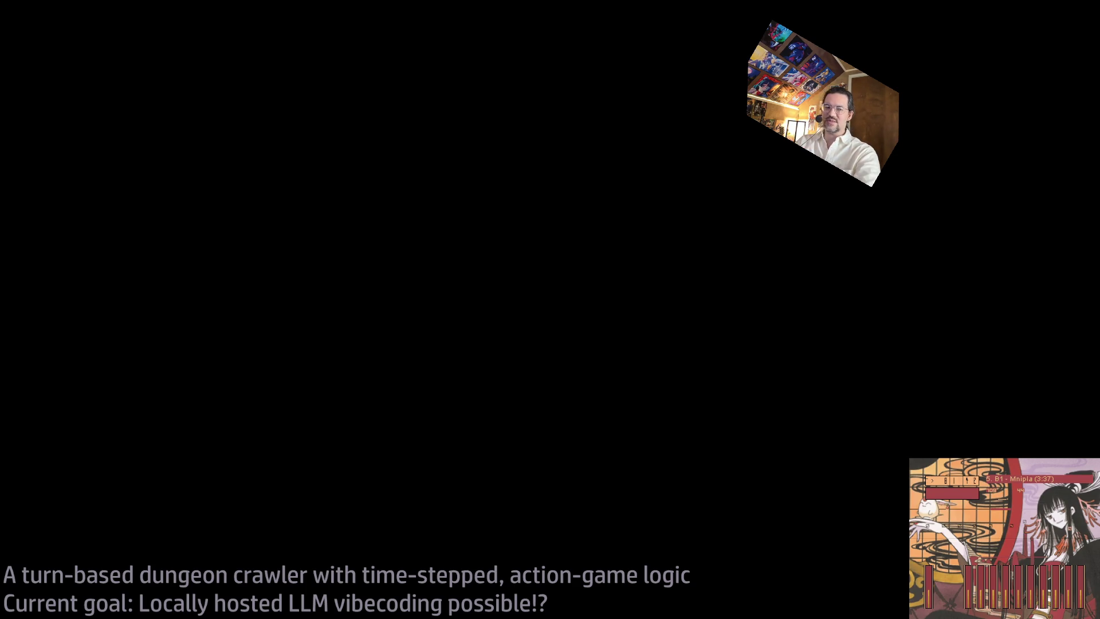
Type the goal 'Combat animation for my new prototype character', correcting typos along the way
text(Charactedr)
key(BackSpace)
key(BackSpace)
text(er anim)
key(BackSpace)
key(BackSpace)
key(BackSpace)
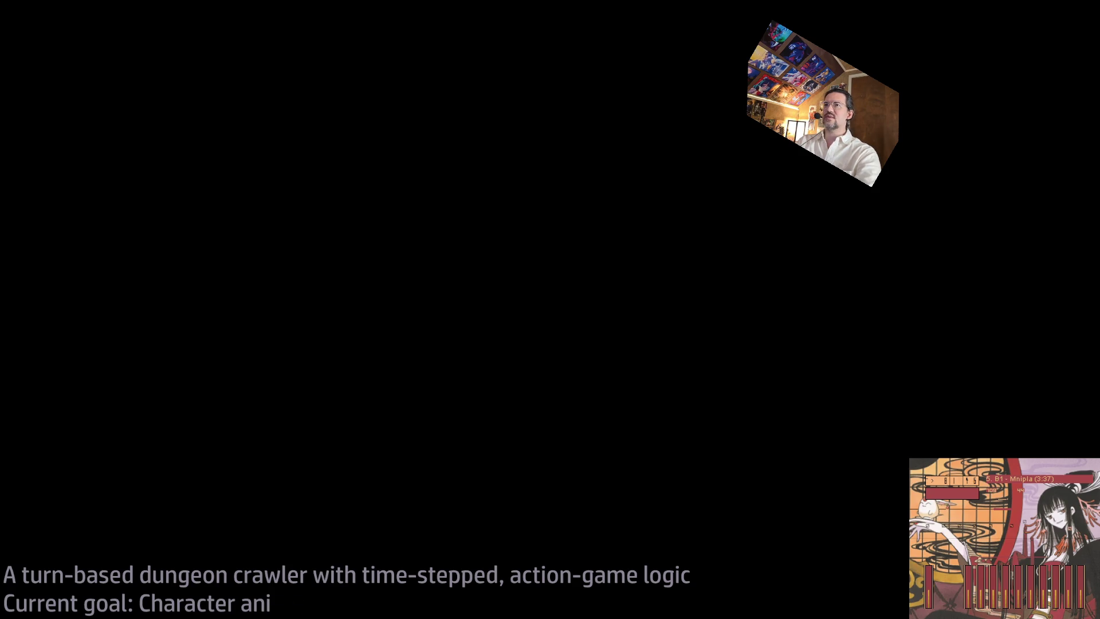
text(animation)
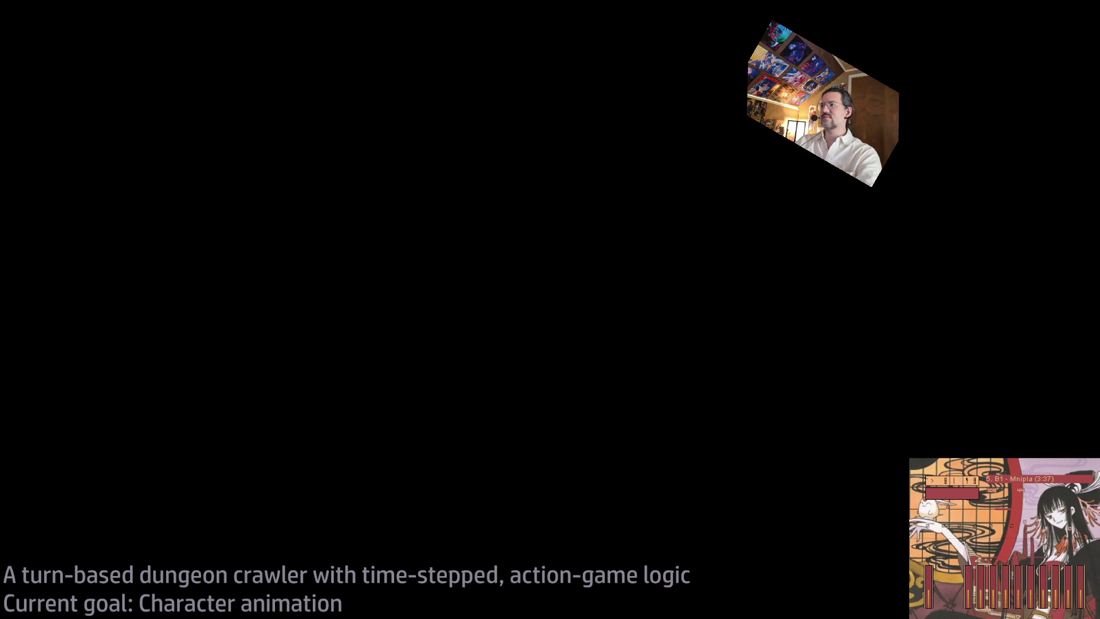
text( for my new protot)
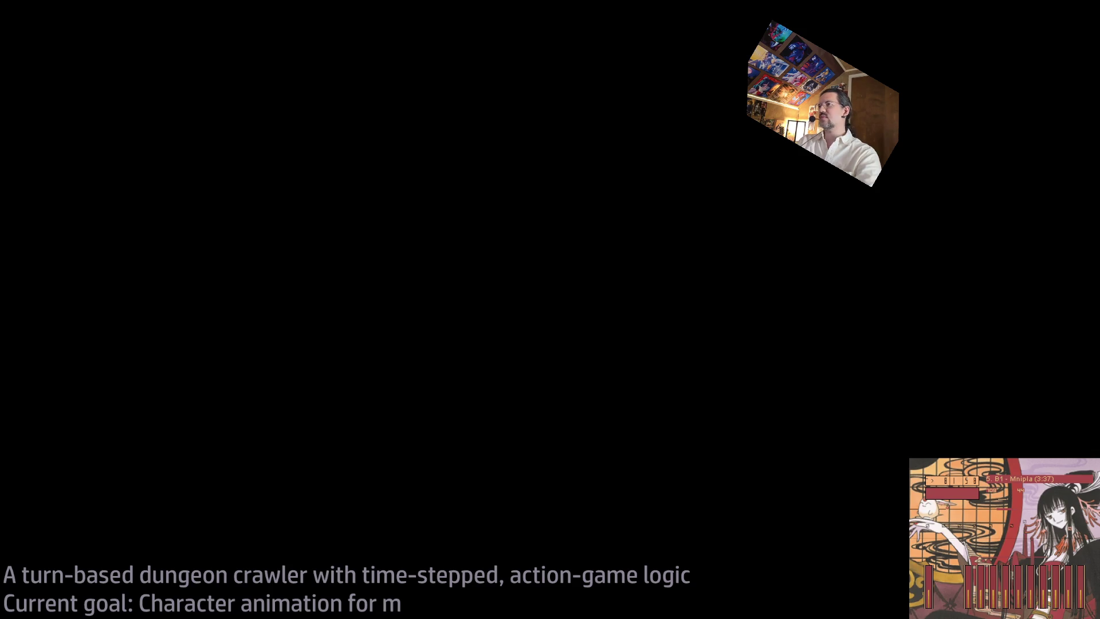
text(ype character)
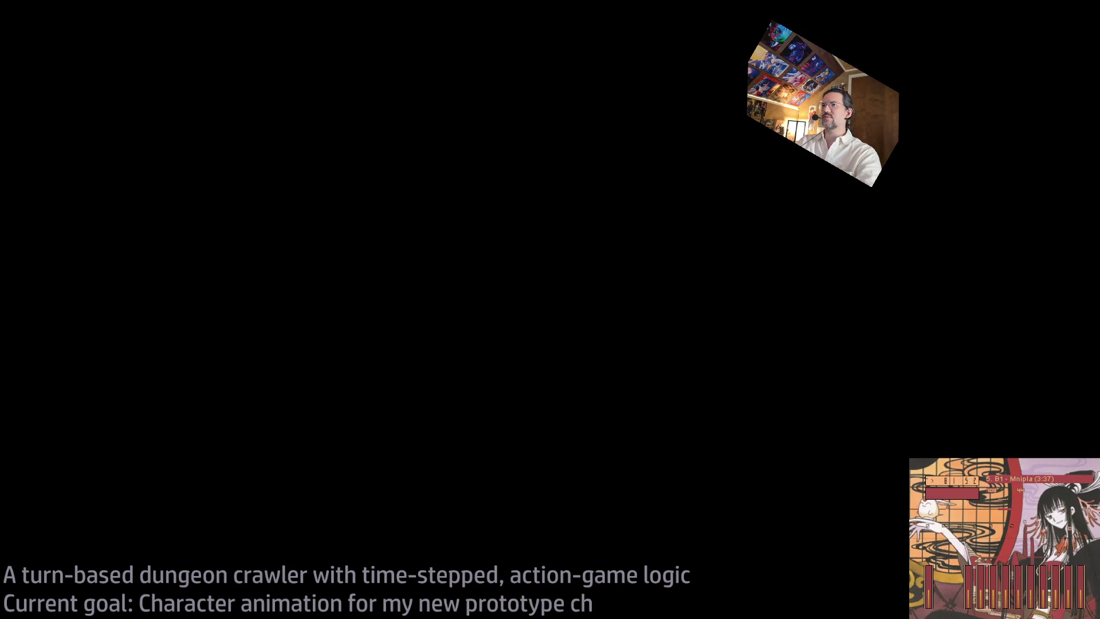
key(BackSpace)
key(BackSpace)
key(BackSpace)
text(A)
key(Left)
text(Combat)
key(Delete)
text(a)
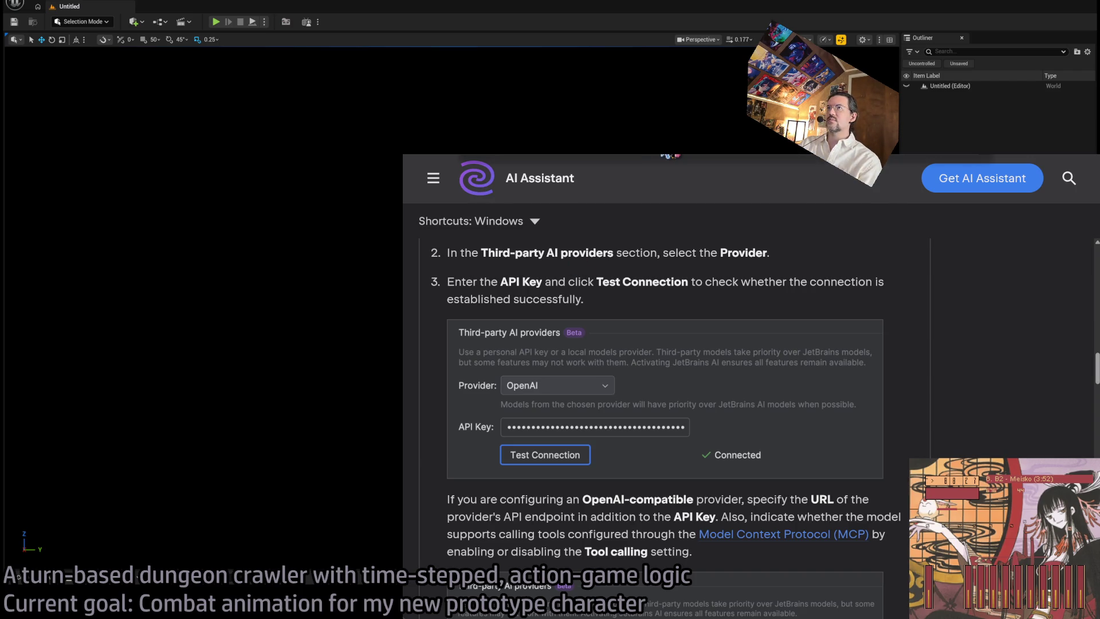
Open a new Google tab in Chrome and switch back to the Unreal editor
key(ctrl+t)
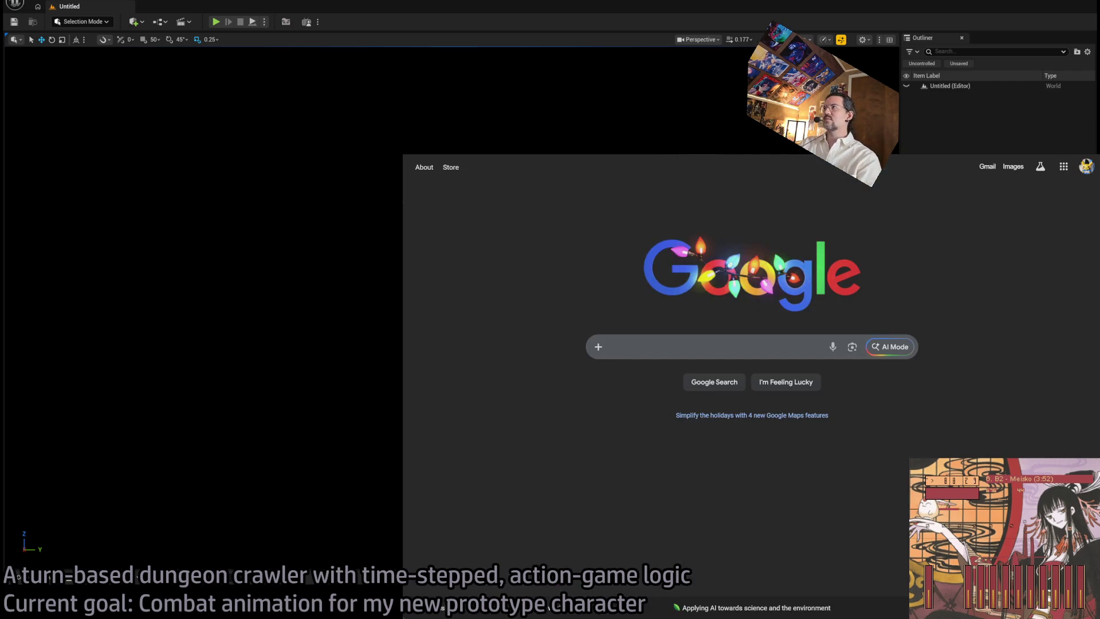
key(alt+Tab)
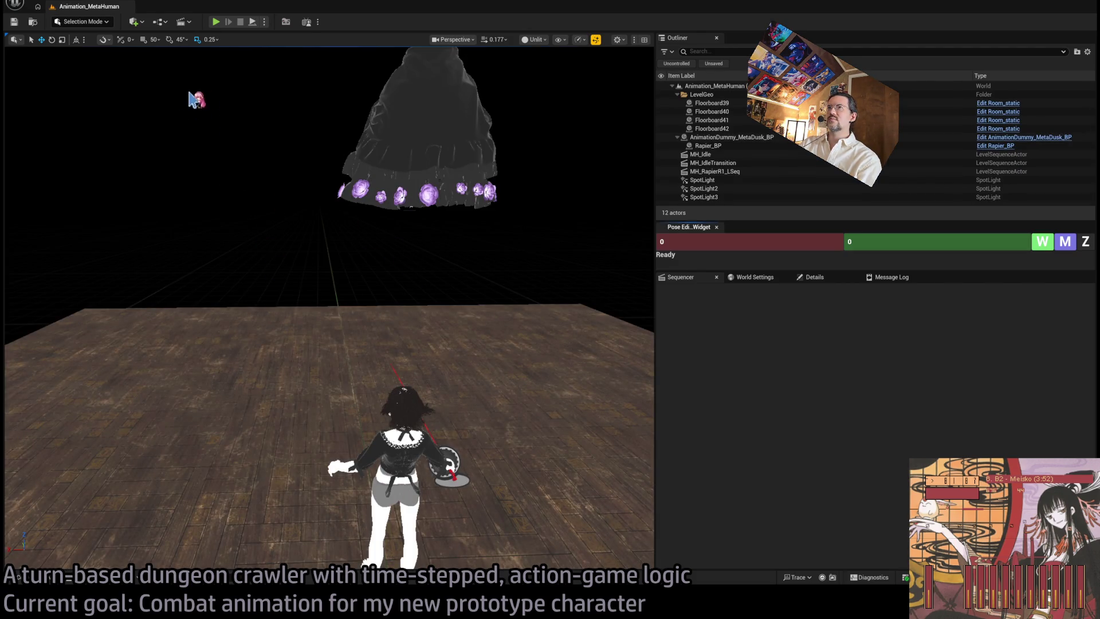
Select the MetaHuman character, change editor mode with Shift+8, and move the view away from it
drag(453, 269, 367, 274)
click(427, 292)
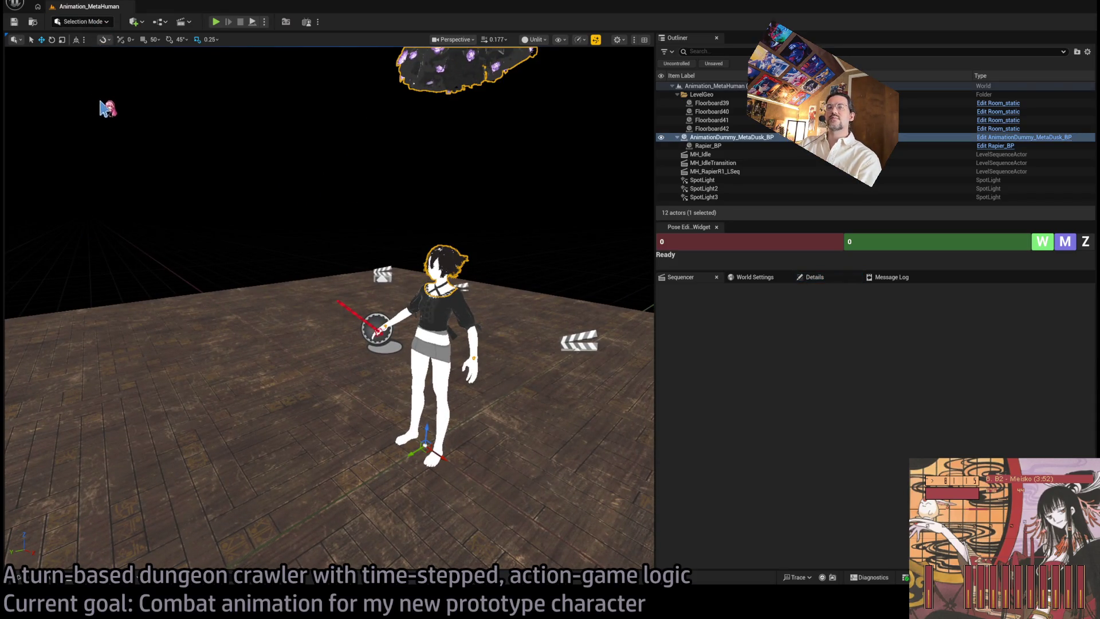
key(shift+8)
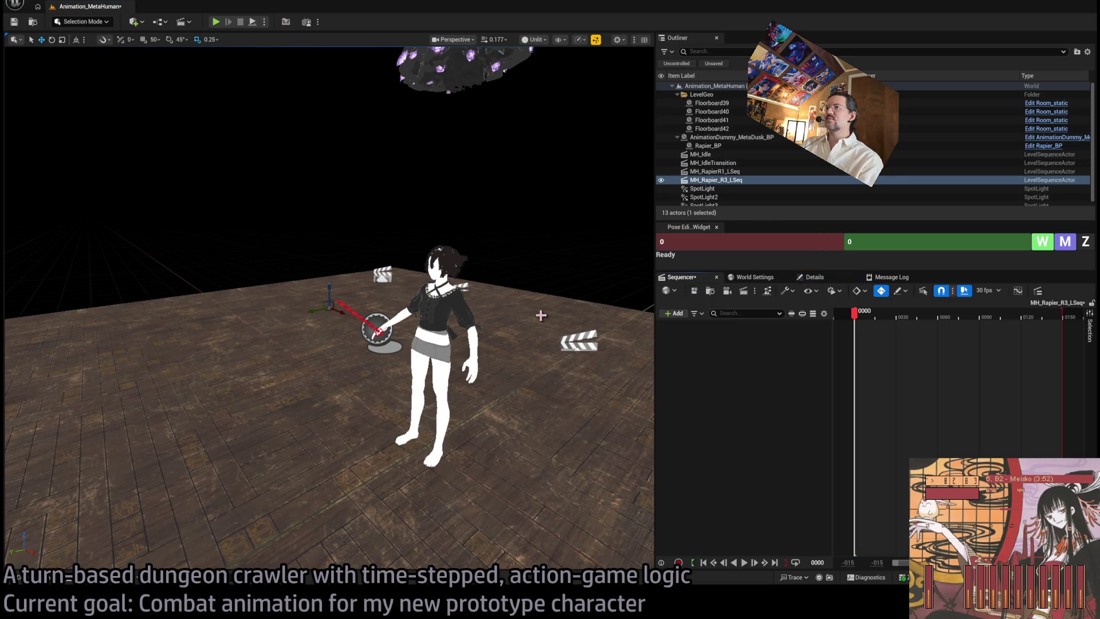
mouse_move(540, 314)
mouse_down()
mouse_move(548, 308)
mouse_move(515, 344)
mouse_move(425, 226)
mouse_move(417, 241)
mouse_move(473, 86)
mouse_move(458, 70)
mouse_up()
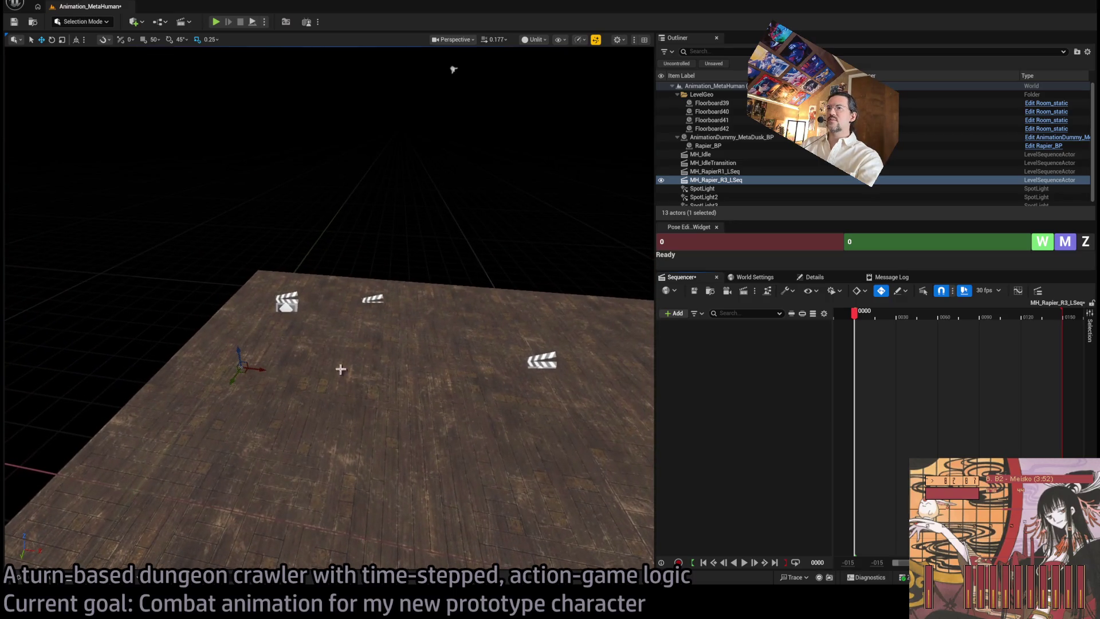
Move MH_Rapier_R3_LSeq and set its location to 0, -400, 0
mouse_move(248, 371)
mouse_down()
mouse_move(459, 298)
mouse_move(540, 296)
mouse_move(523, 252)
mouse_move(491, 238)
mouse_move(551, 450)
mouse_move(576, 428)
mouse_move(569, 405)
mouse_move(582, 383)
mouse_up()
click(814, 277)
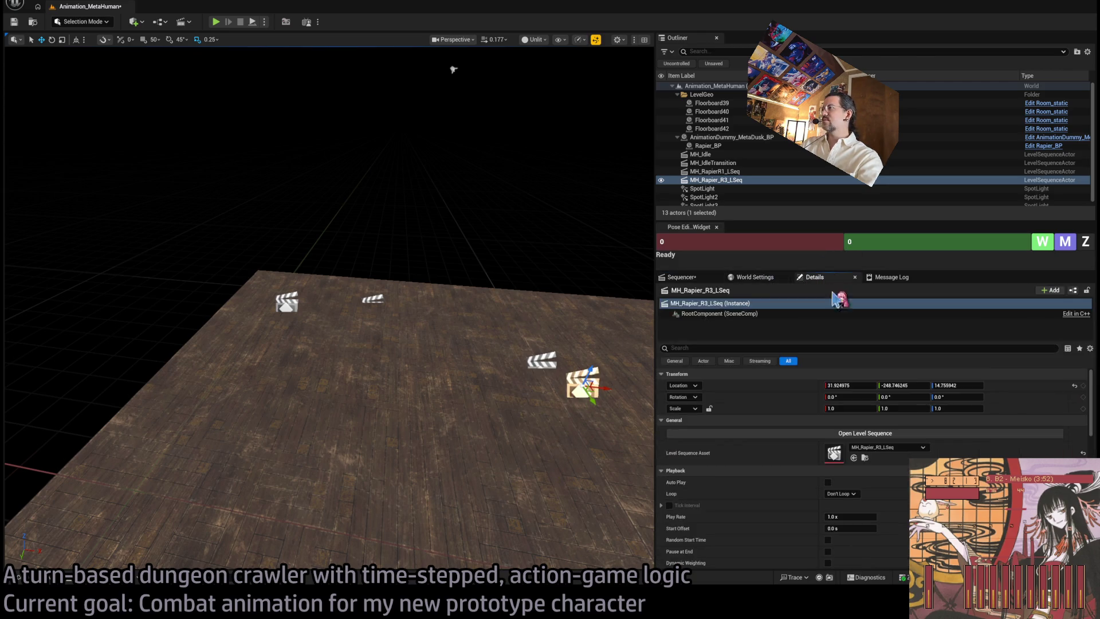
click(904, 384)
text(-400)
key(Return)
click(848, 385)
text(0)
key(Tab)
key(Tab)
text(0)
key(Return)
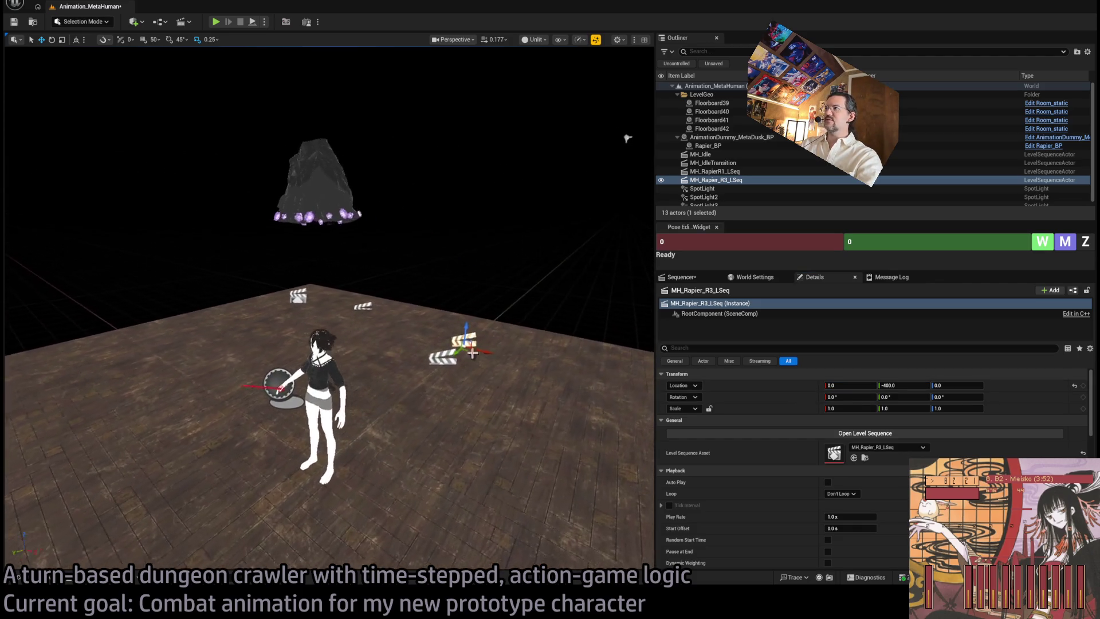
Rename MH_RapierR1_LSeq to MH_Rapier_R1_LSeq, then reselect and frame MH_Rapier_R3_LSeq
click(721, 171)
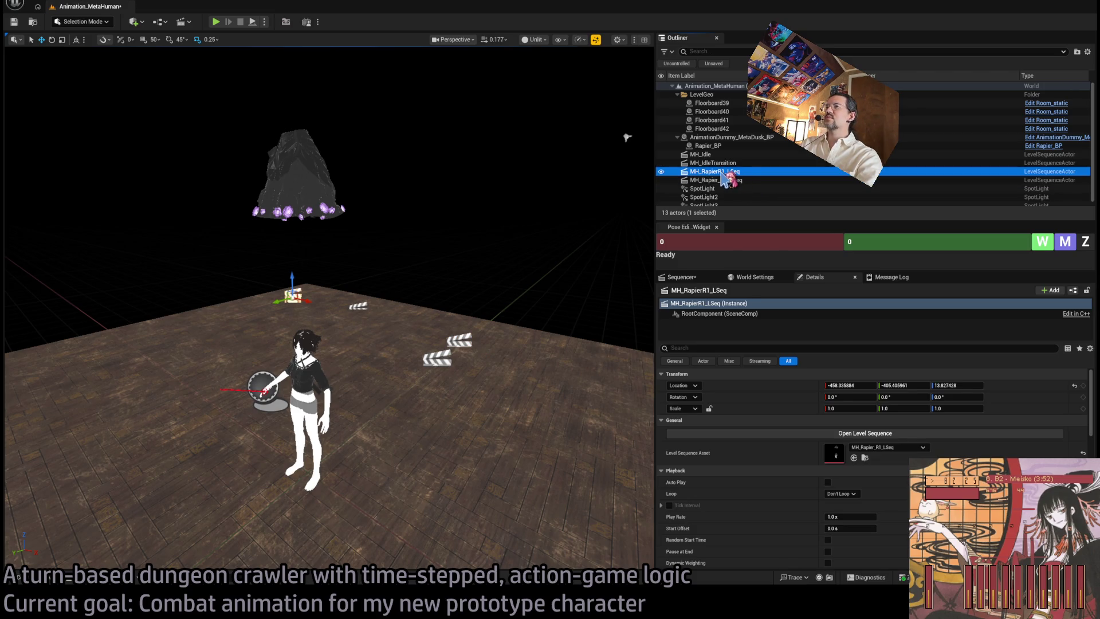
click(720, 171)
key(BackSpace)
text(_R)
key(Return)
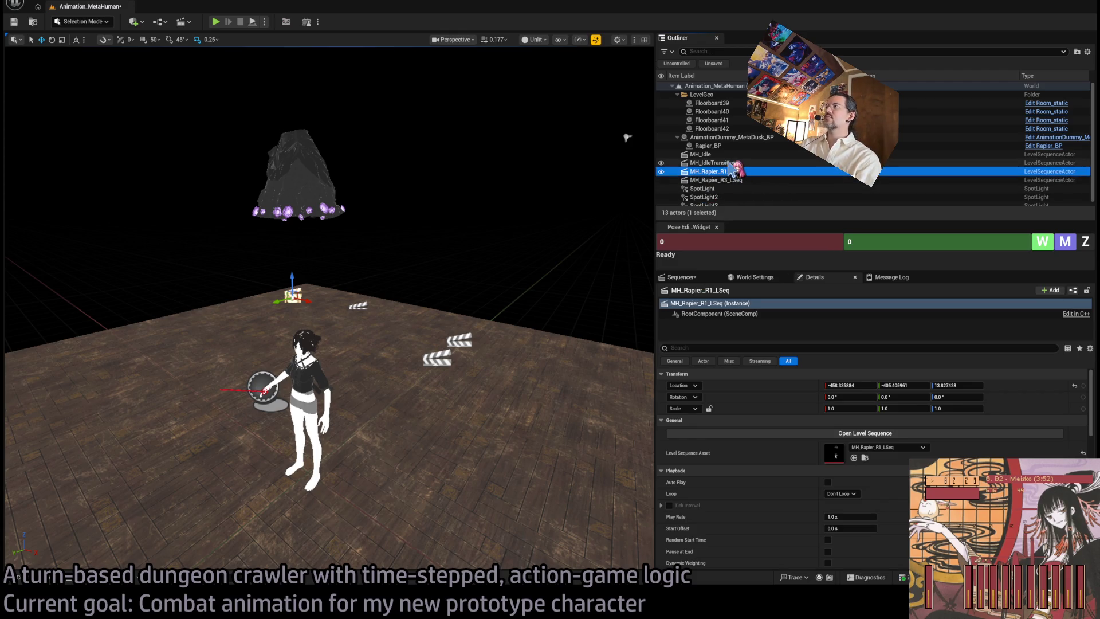
key(Up)
key(Up)
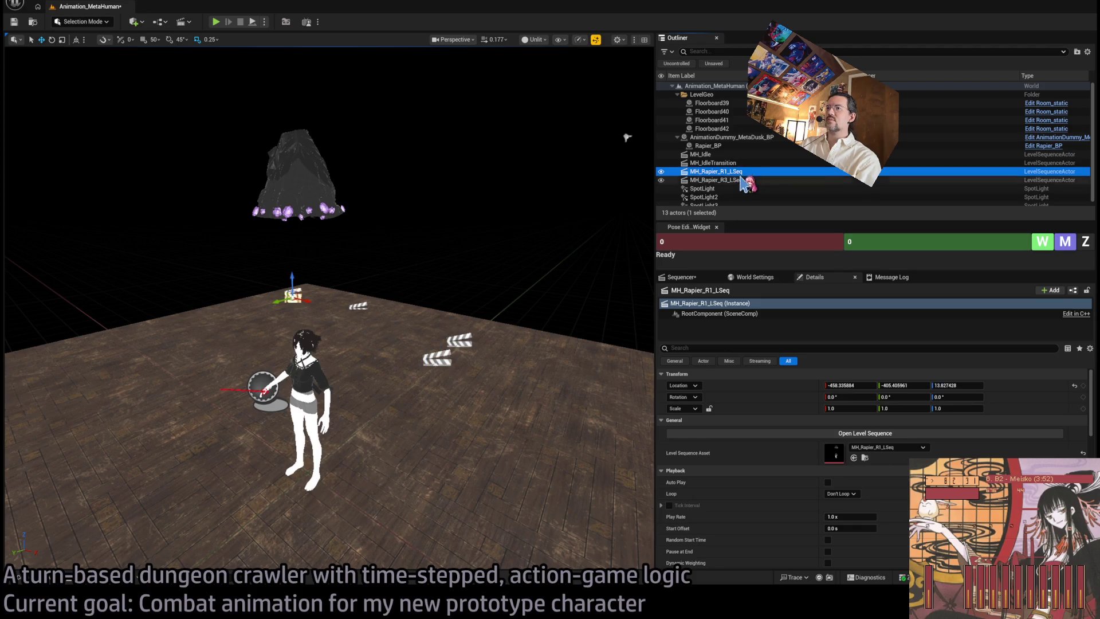
click(716, 180)
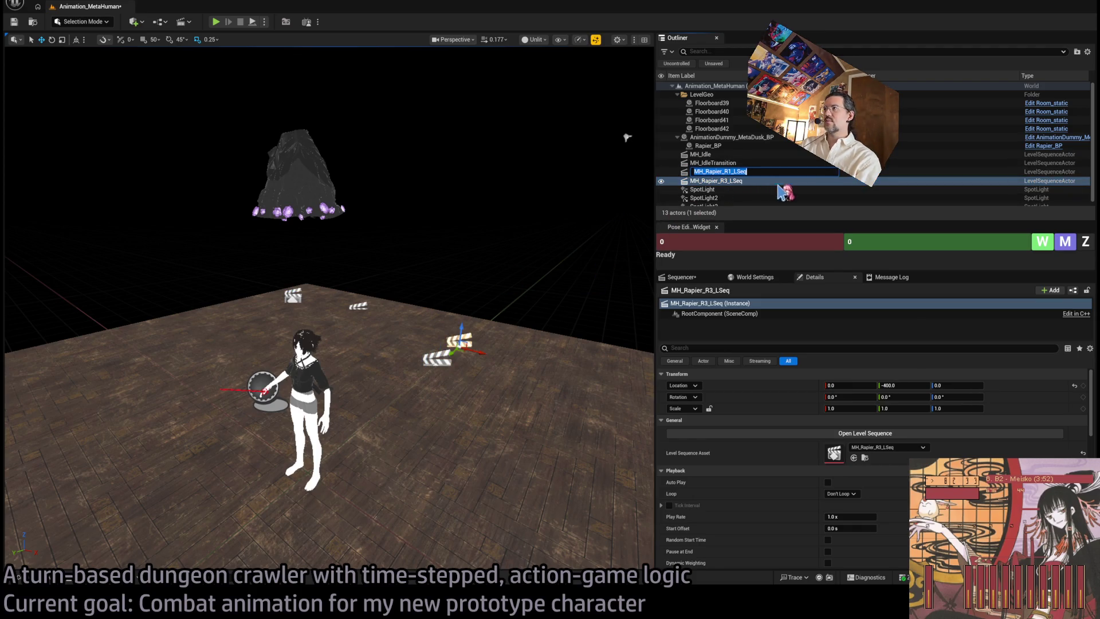
double_click(716, 180)
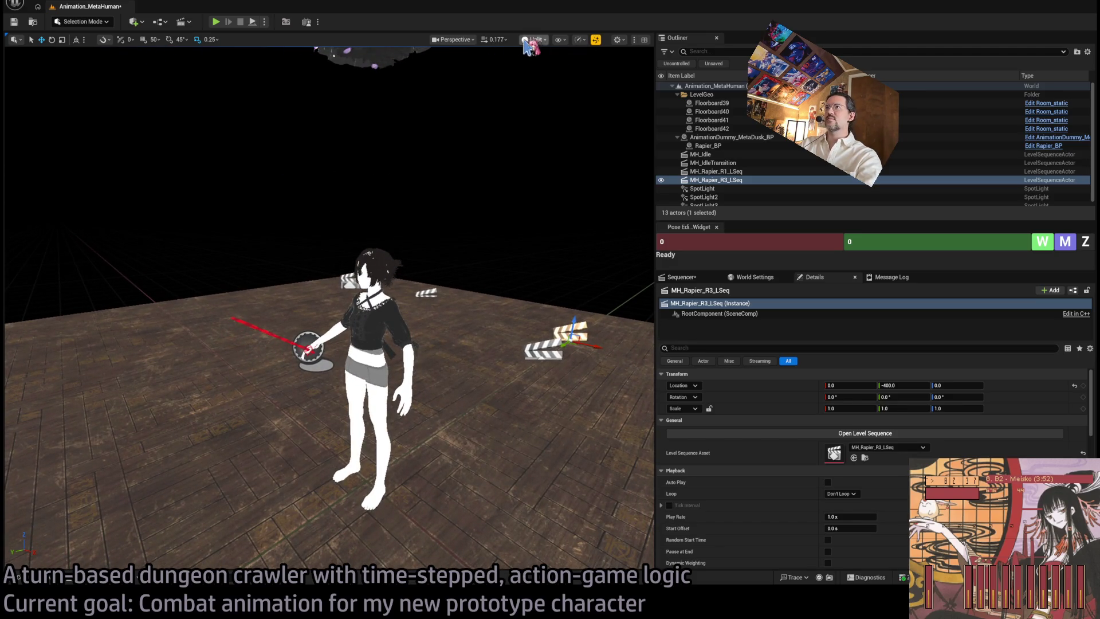
Switch to lit view, detach Rapier_BP from the character dummy, and bring up the Sequencer timeline
key(F4)
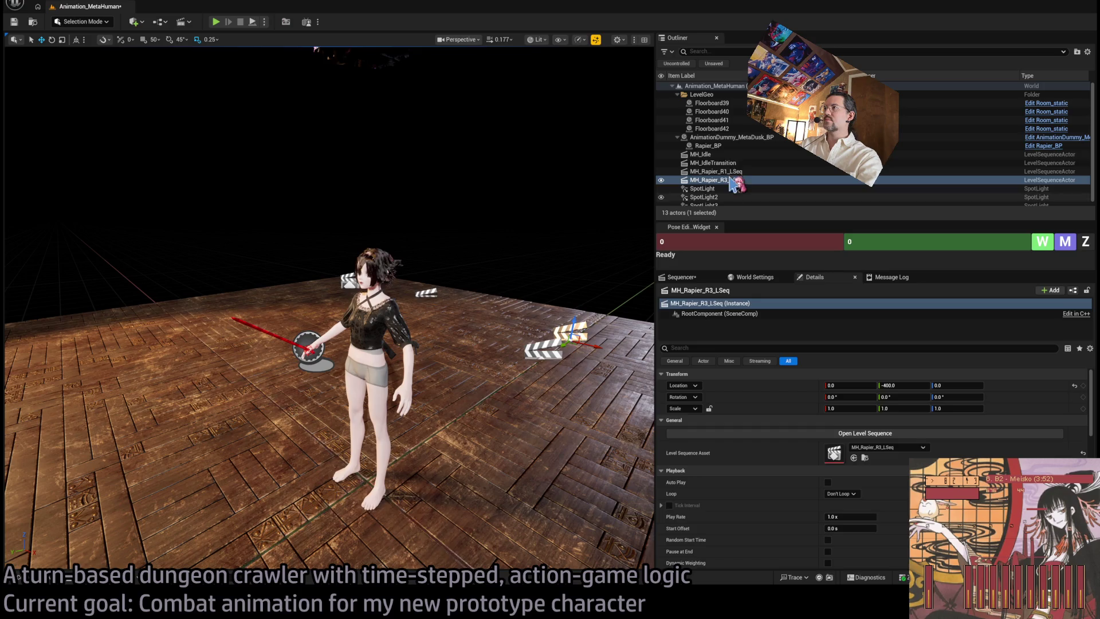
click(706, 145)
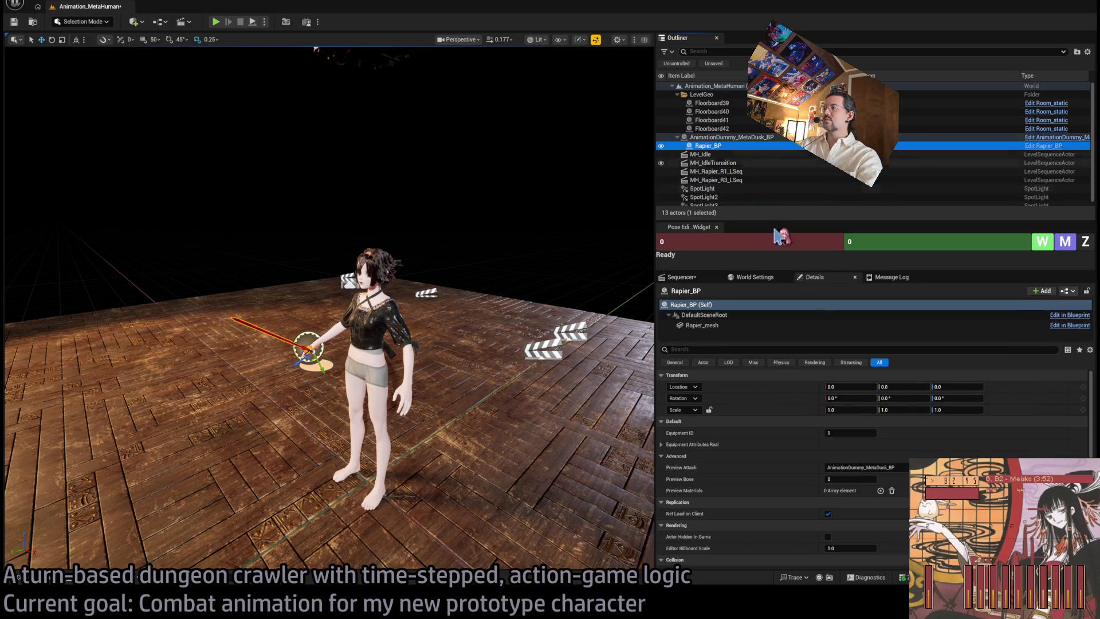
mouse_move(716, 146)
mouse_down()
mouse_move(723, 105)
mouse_move(705, 95)
mouse_up()
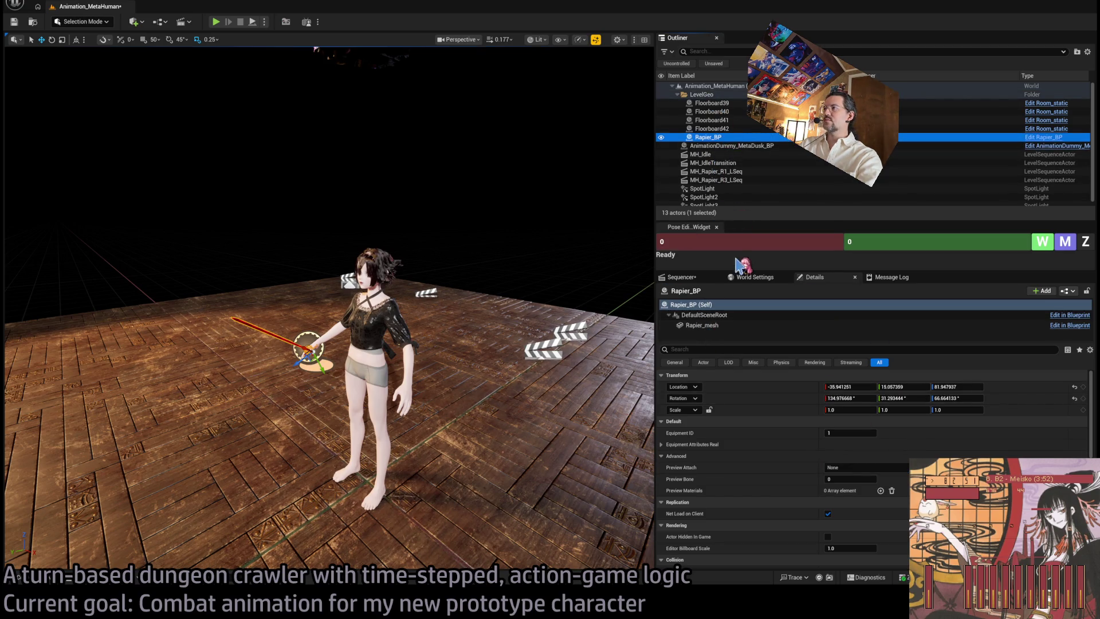
click(679, 277)
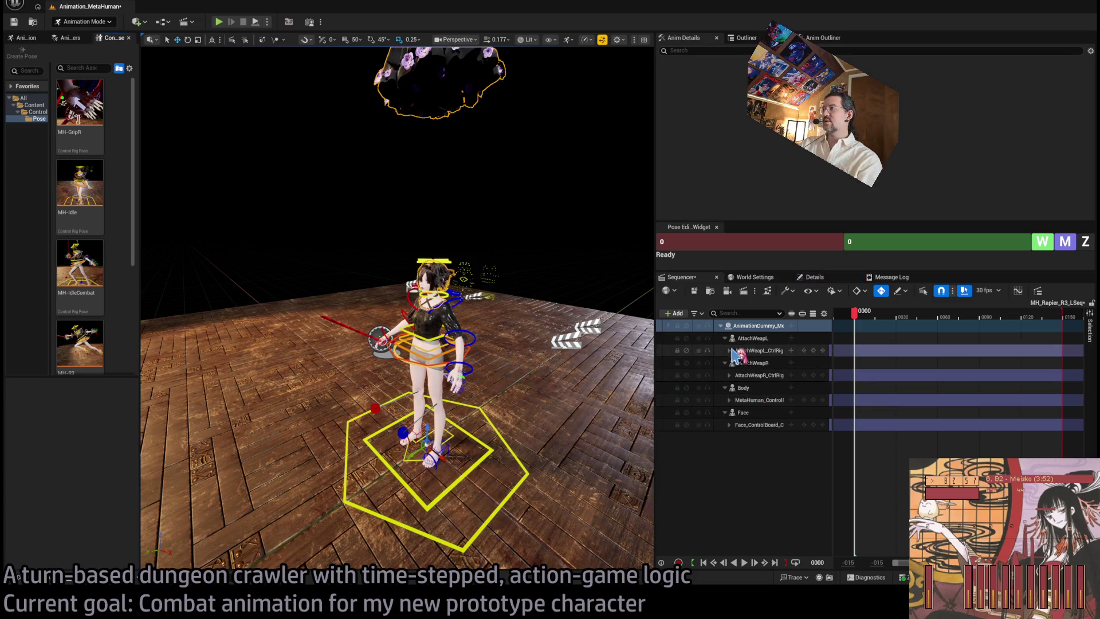
Collapse the AttachWeapL, AttachWeapR and Face tracks, leaving the Body rig track open
click(725, 338)
click(739, 350)
click(725, 350)
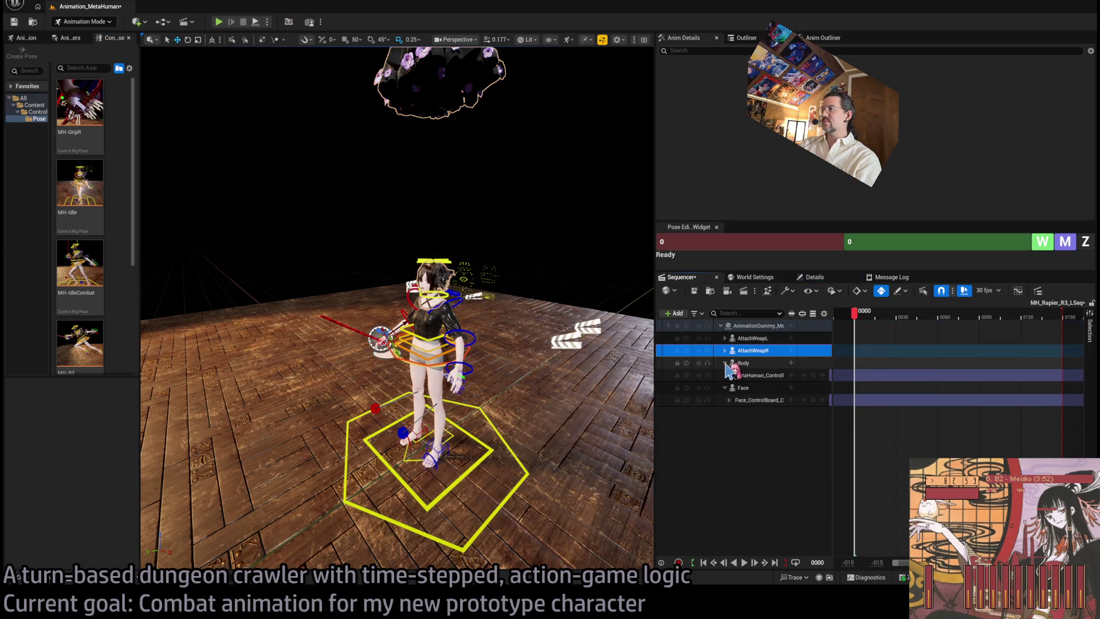
click(725, 362)
click(743, 375)
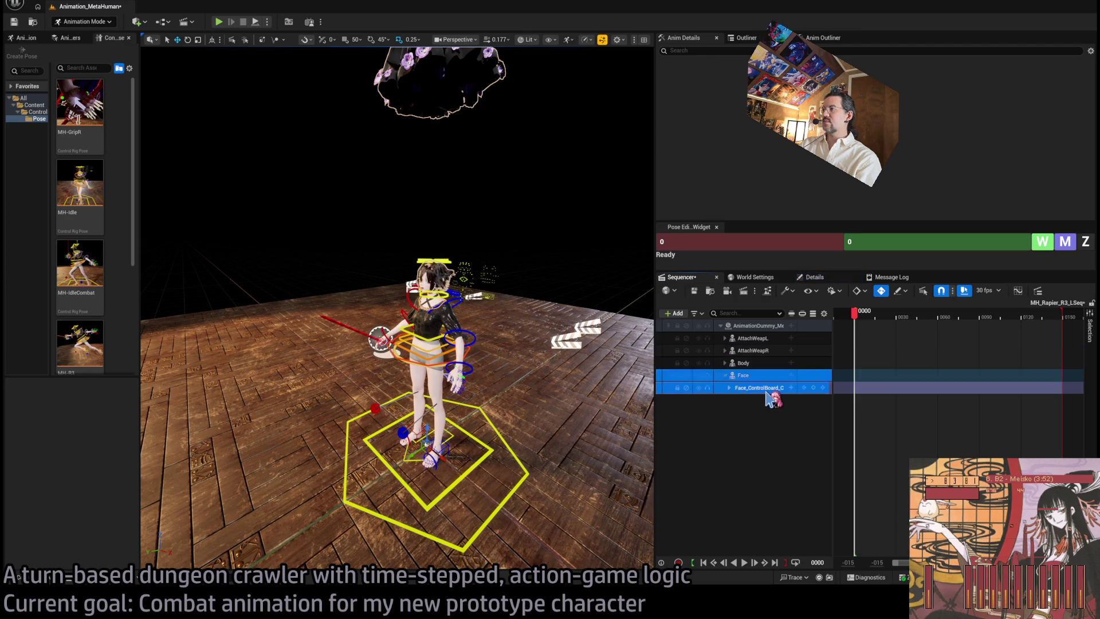
shift+click(744, 365)
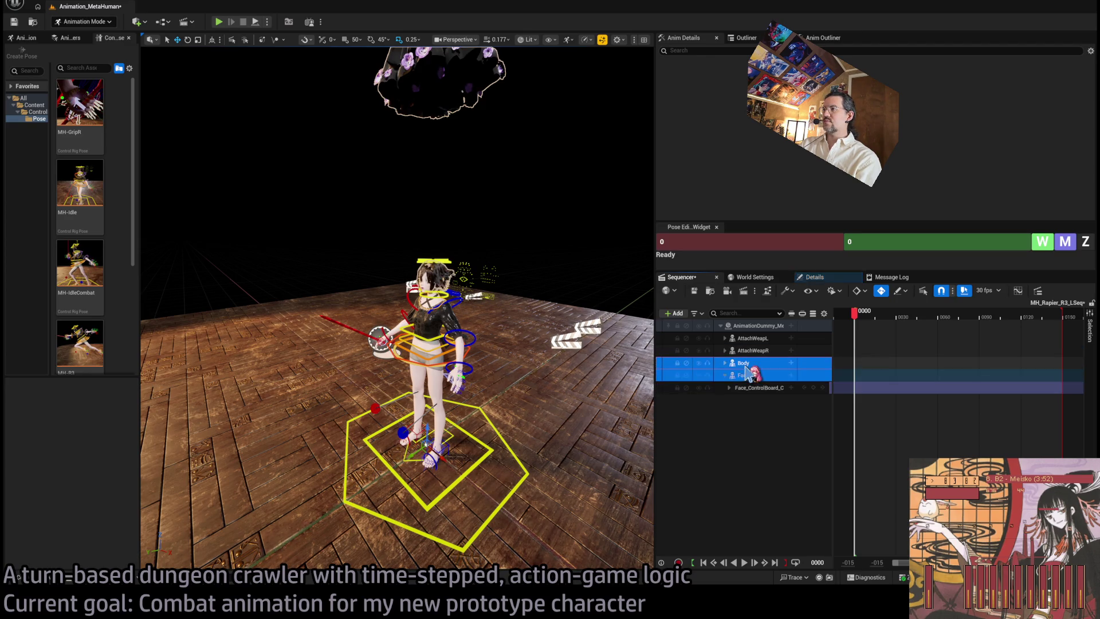
click(724, 375)
click(725, 363)
click(759, 375)
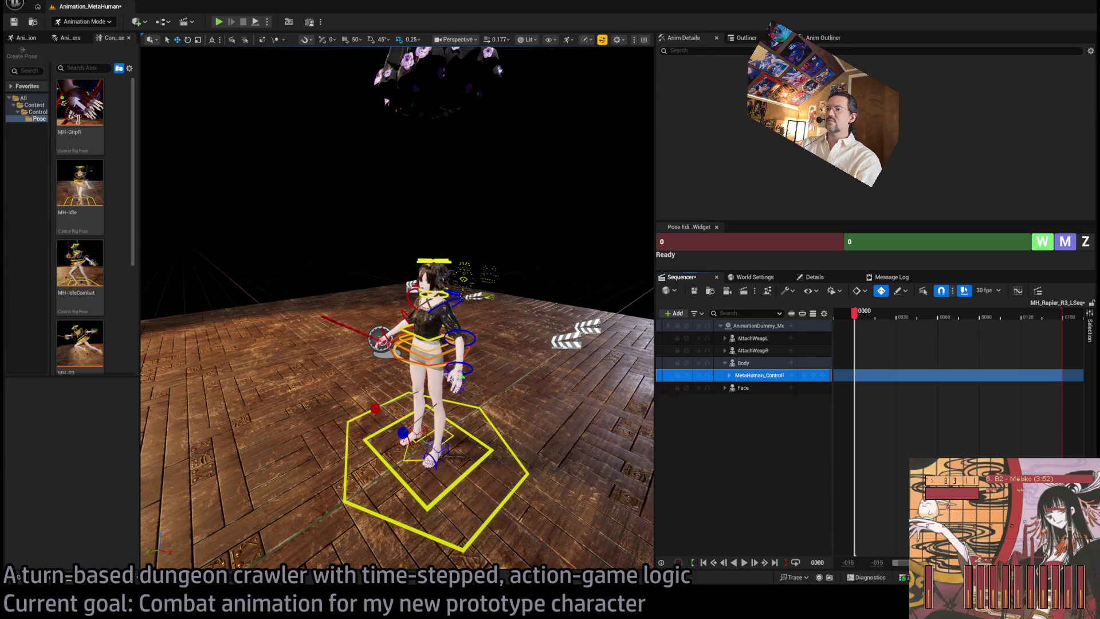
Frame the character, expand Body > MetaHuman_ControlRig controls, and widen the pose library panel
drag(537, 377, 556, 333)
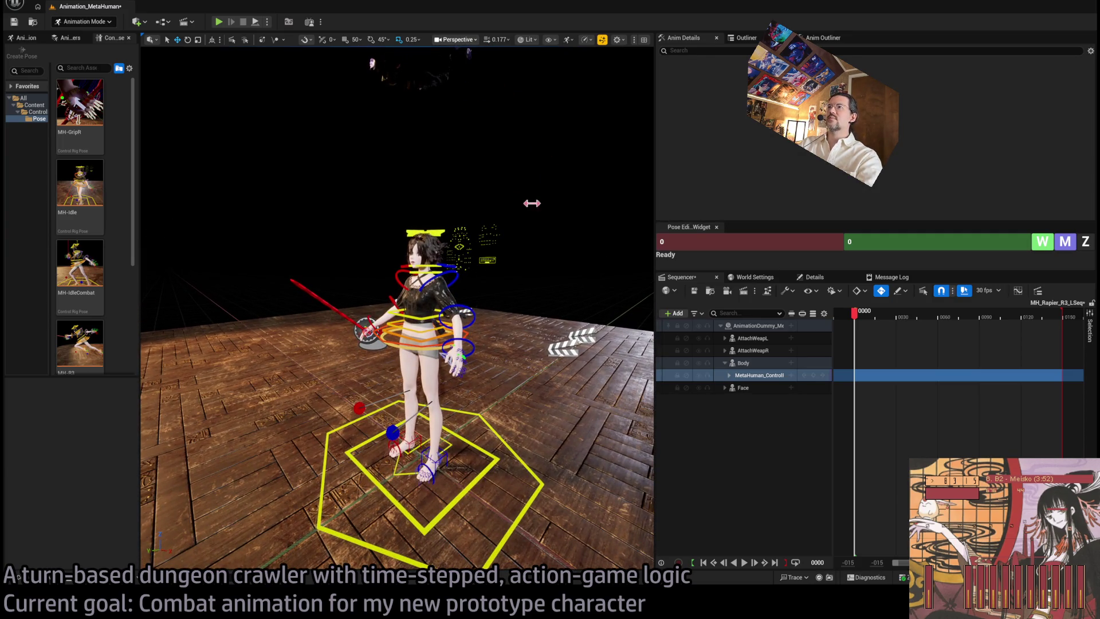
scroll(538, 198, up, 3)
mouse_move(504, 350)
mouse_down()
mouse_move(504, 389)
mouse_move(501, 378)
mouse_up()
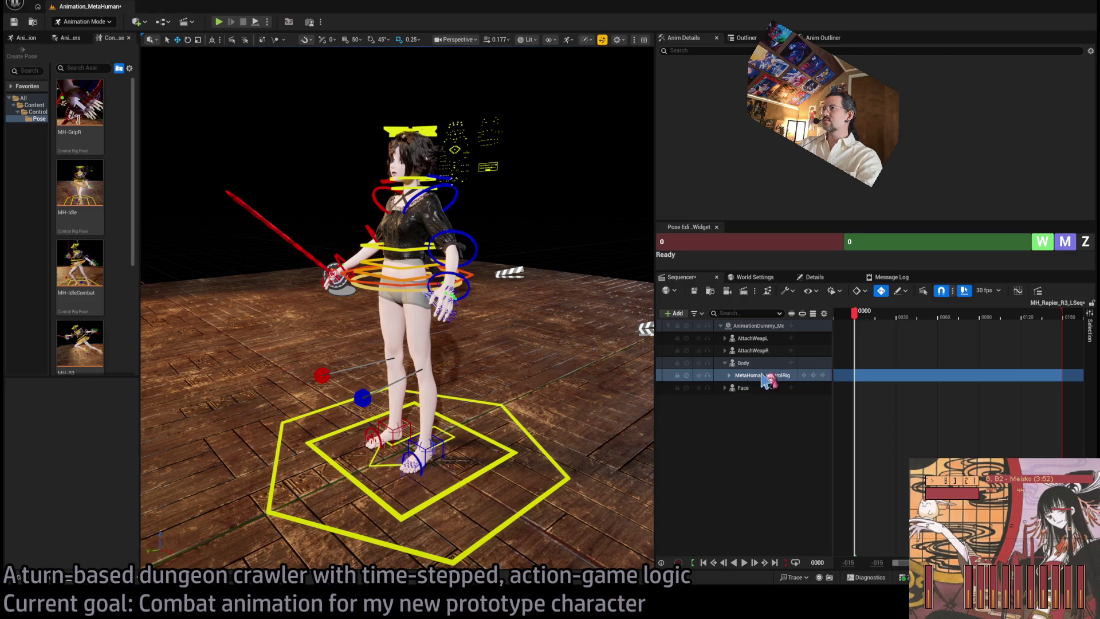
click(730, 376)
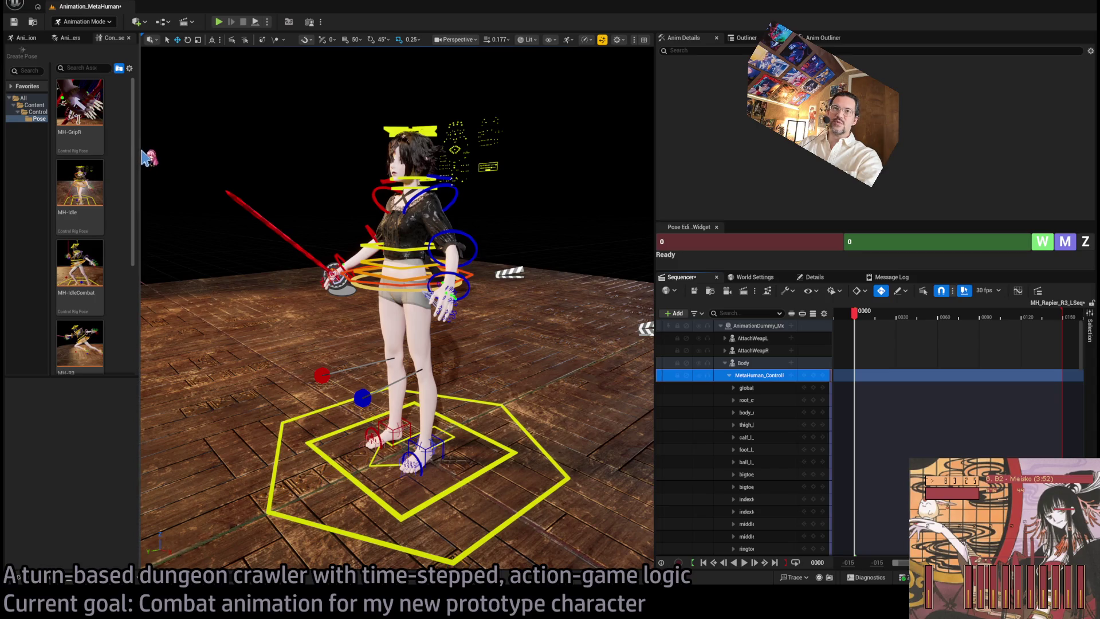
drag(139, 156, 278, 167)
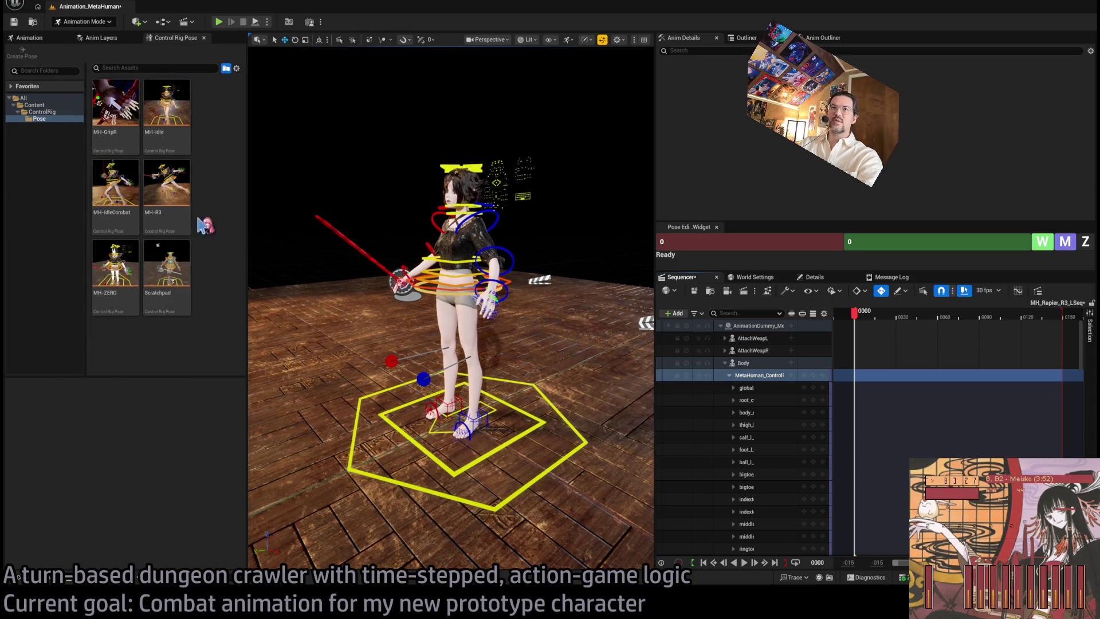
Paste the MH-IdleCombat pose onto all 140 body controls and key them at frame 0
click(115, 184)
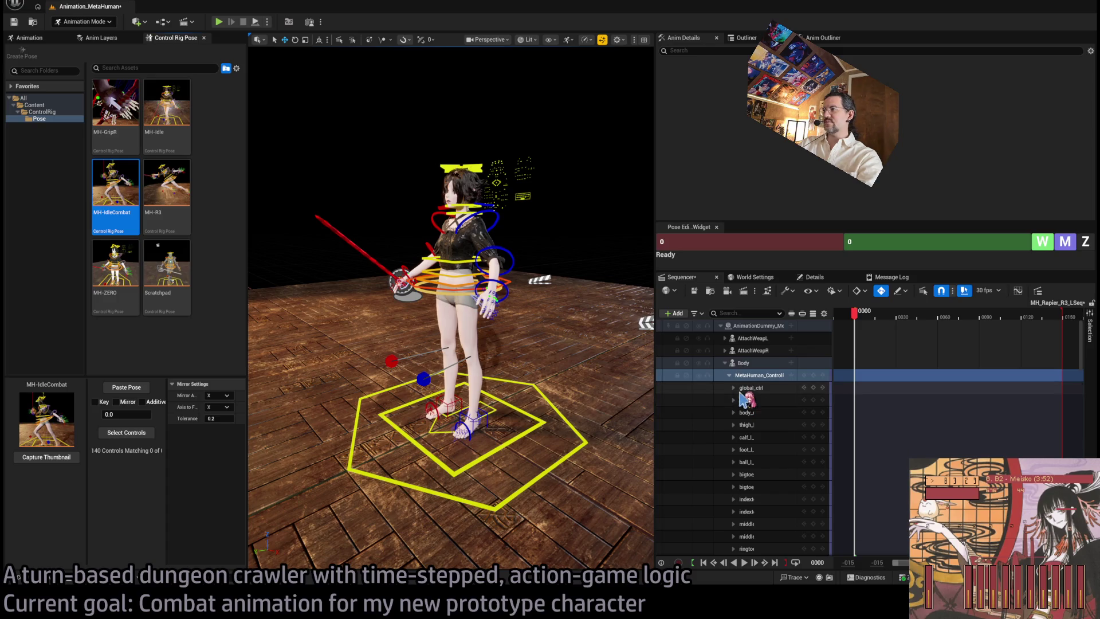
click(742, 389)
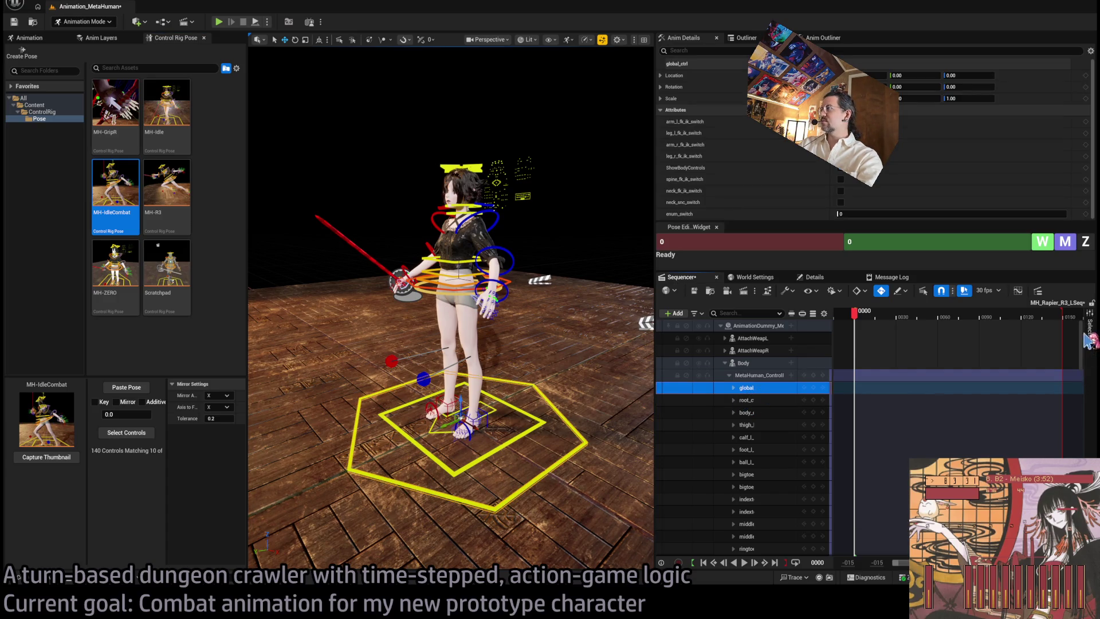
click(126, 432)
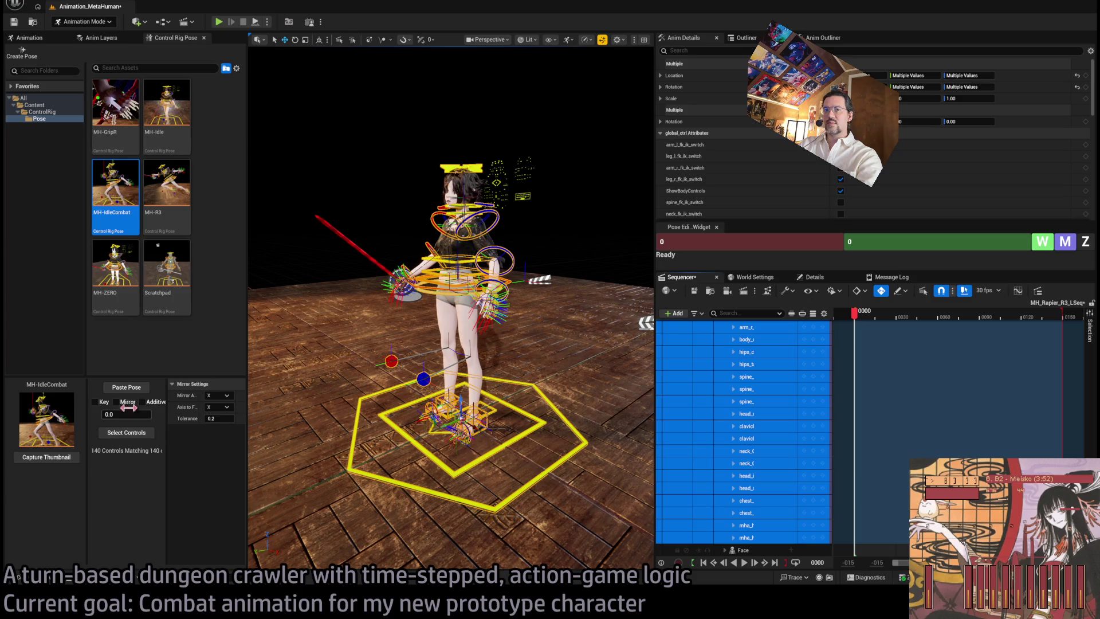
click(126, 387)
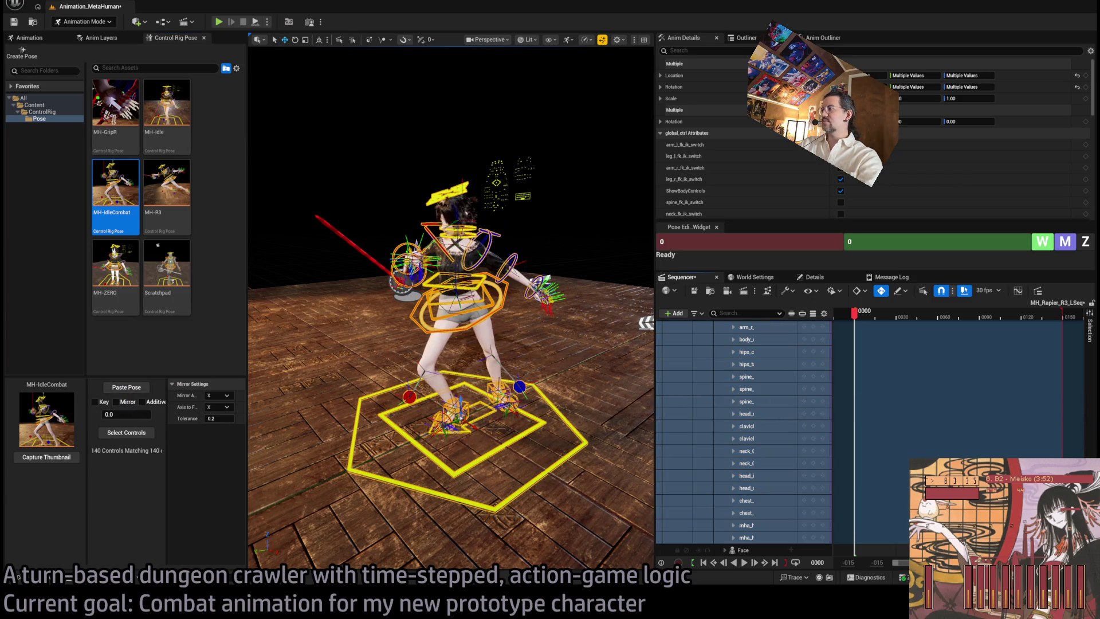
scroll(859, 343, up, 5)
click(813, 375)
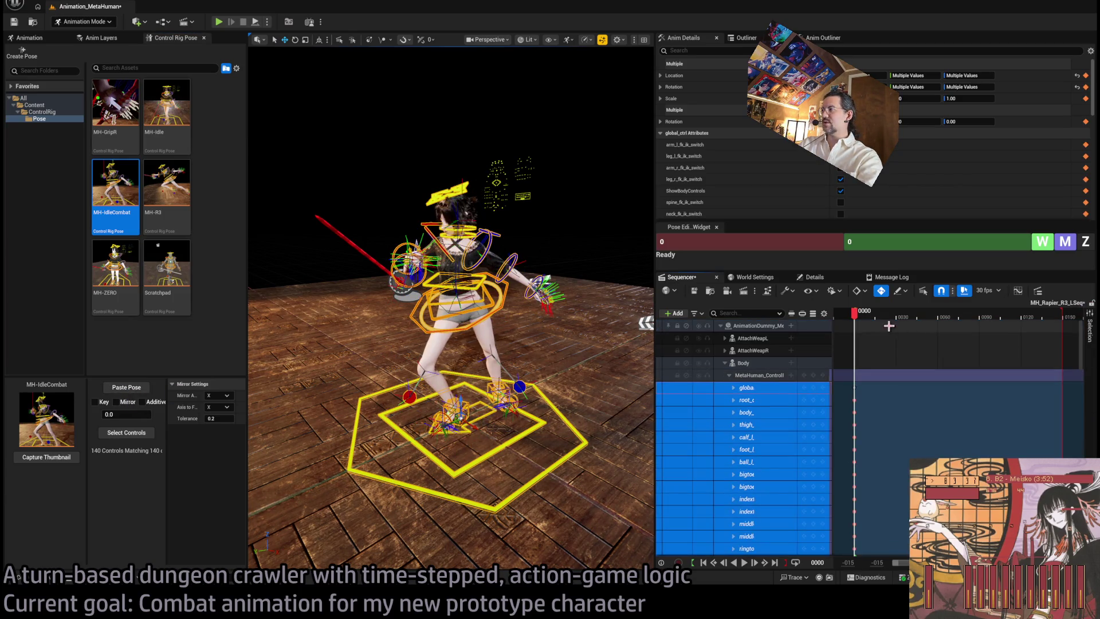
click(864, 419)
Move the playhead to frame 60 and paste-key the MH-R3 lunge pose
mouse_move(858, 321)
mouse_down()
mouse_move(996, 329)
mouse_move(937, 329)
mouse_up()
mouse_move(435, 356)
mouse_down()
mouse_move(457, 353)
mouse_move(448, 347)
mouse_up()
click(171, 198)
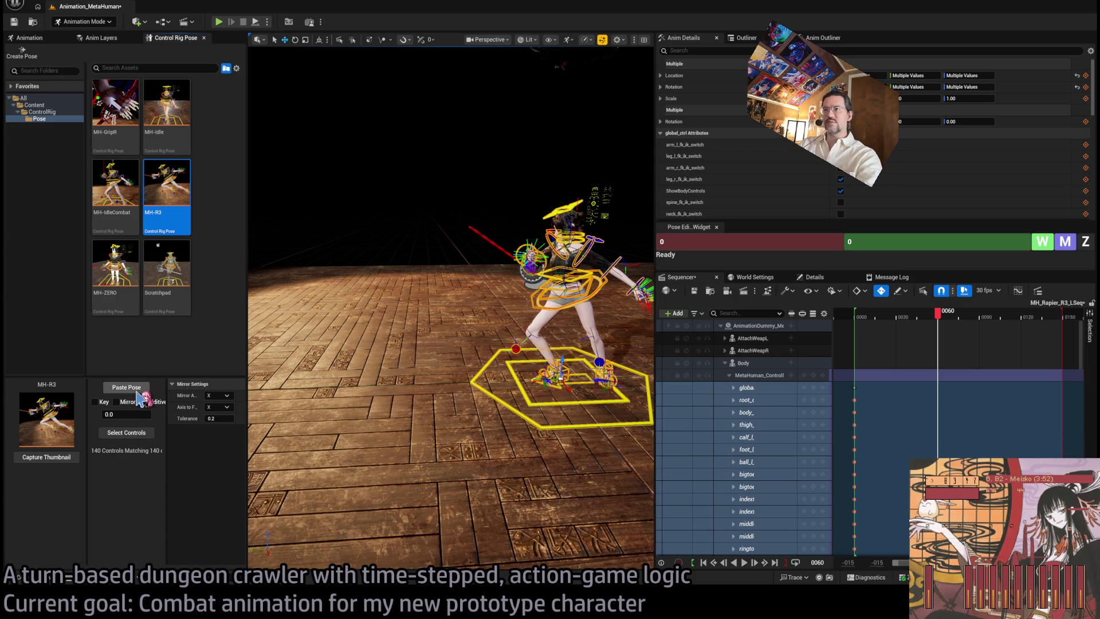
click(126, 387)
Select all body control tracks and scrub back through the lunge to review it
drag(599, 389, 541, 366)
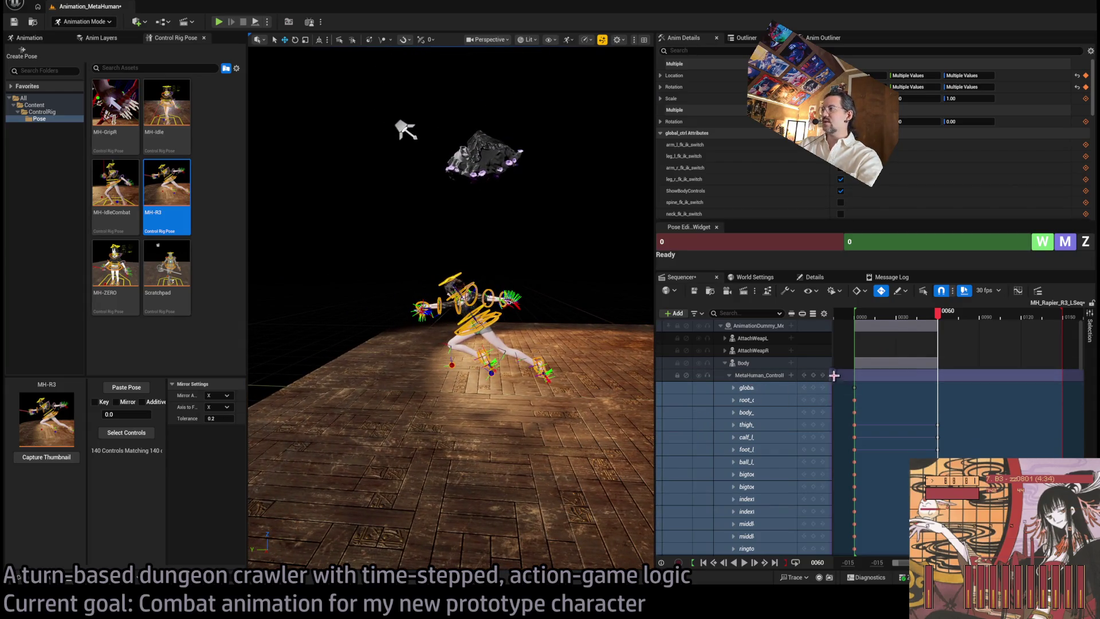
click(822, 375)
drag(938, 313, 860, 323)
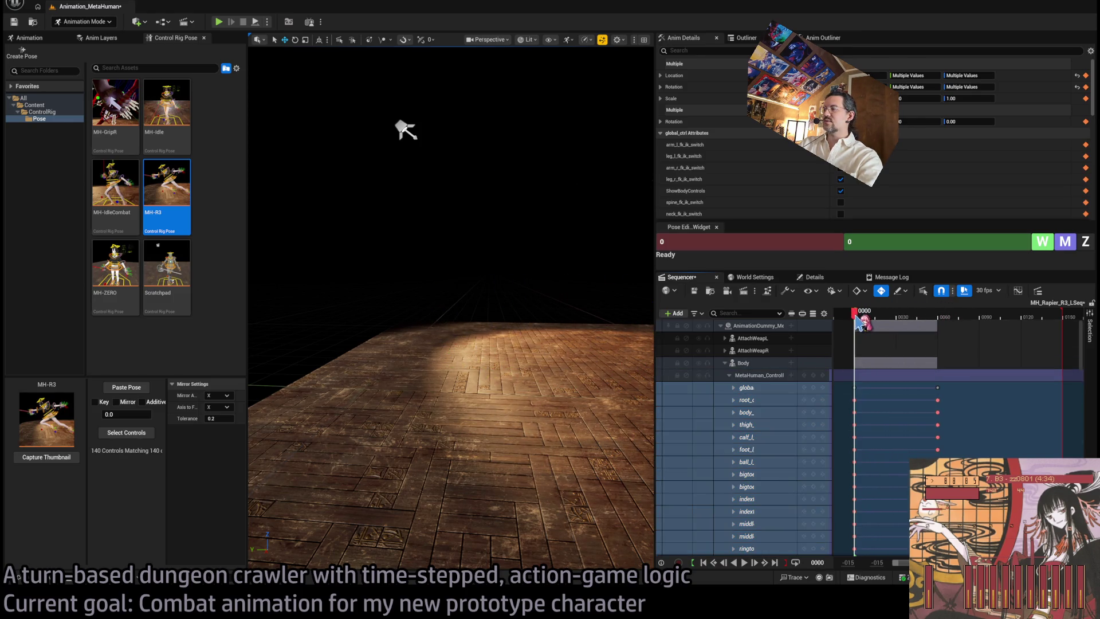
key(f)
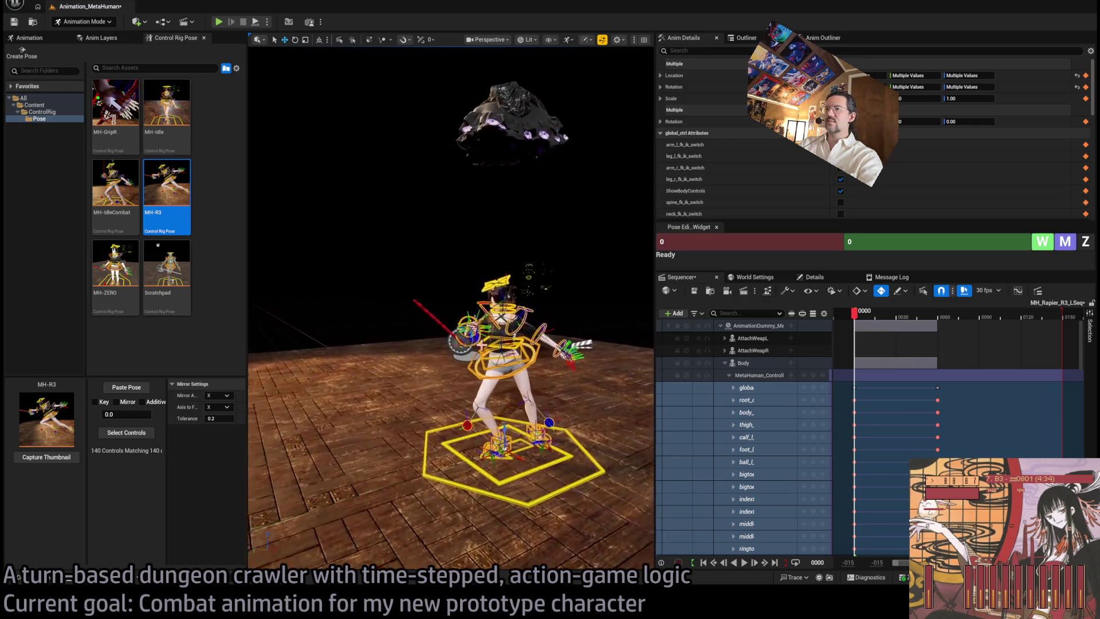
Select the rapier and check its properties, then go back to the sequence timeline
click(429, 317)
click(813, 277)
click(693, 279)
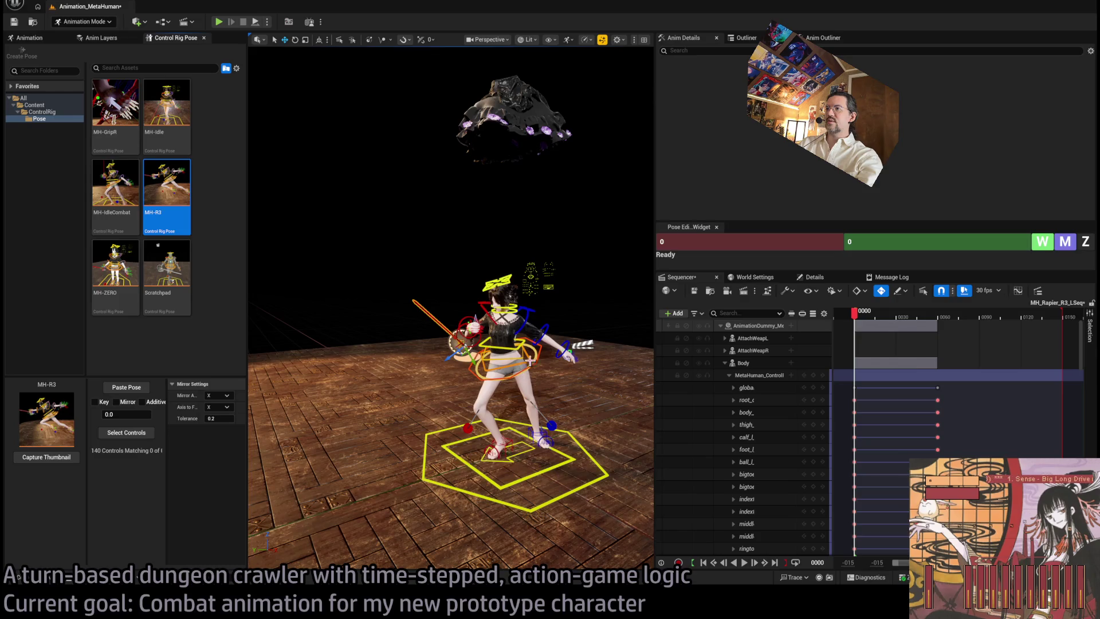
Attach Rapier_BP to AnimationDummy_MetaDusk_BP, zero its Location, and scrub the sequence to 0060
click(755, 277)
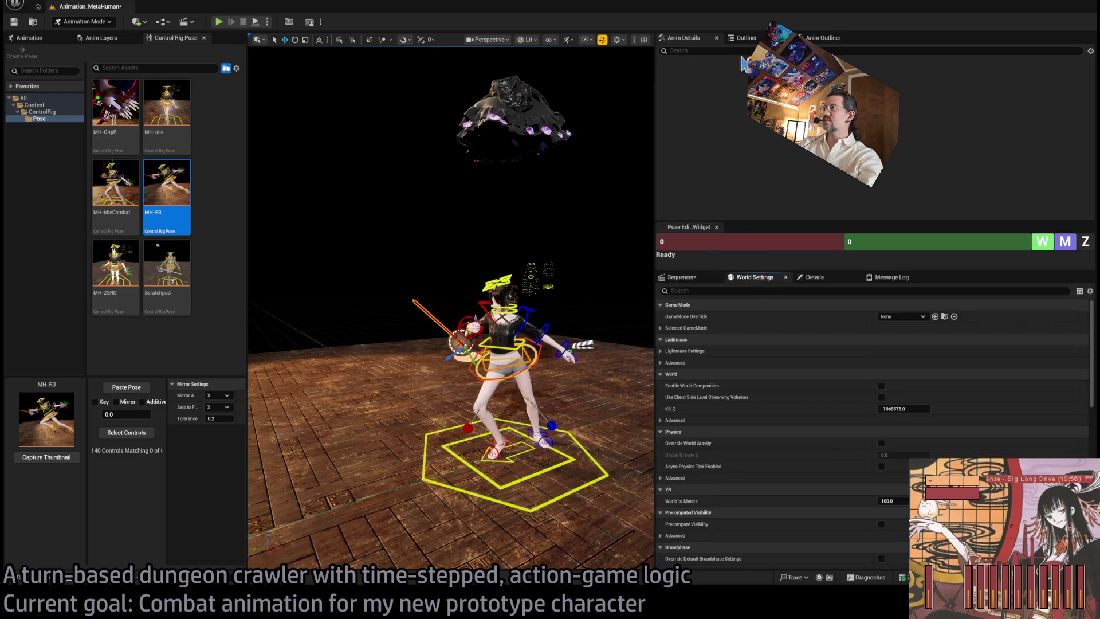
click(745, 37)
click(736, 137)
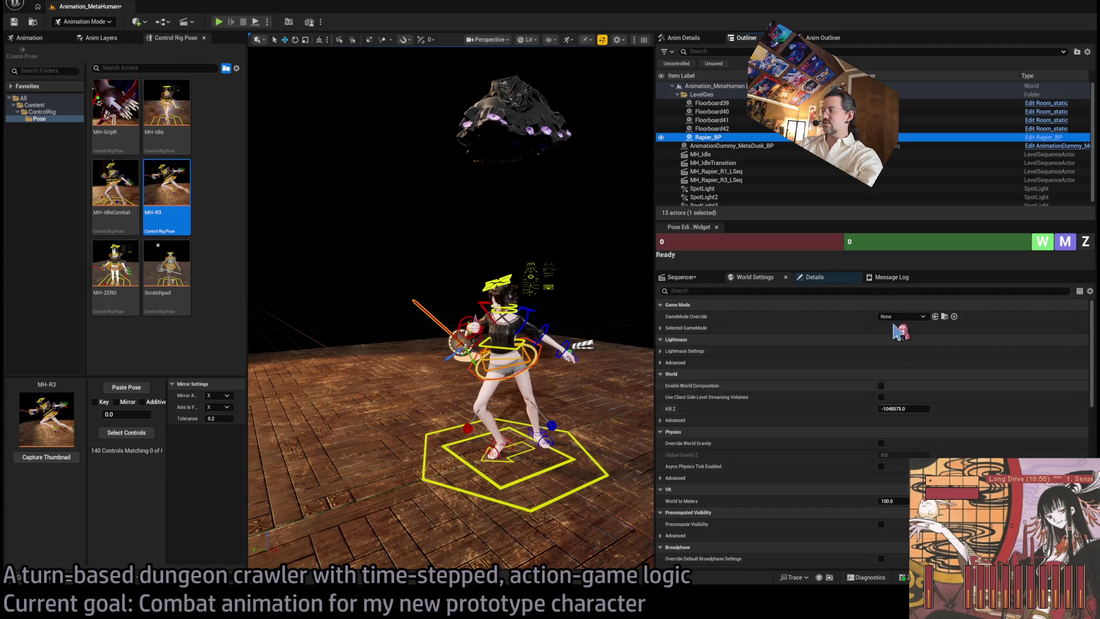
click(814, 277)
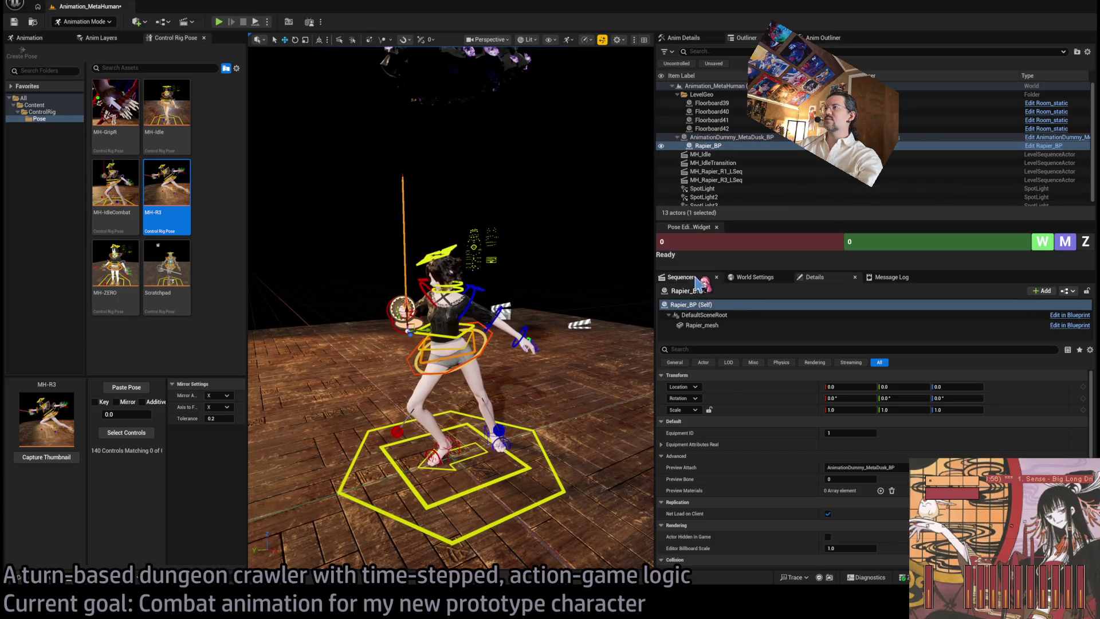
click(683, 277)
drag(859, 320, 942, 324)
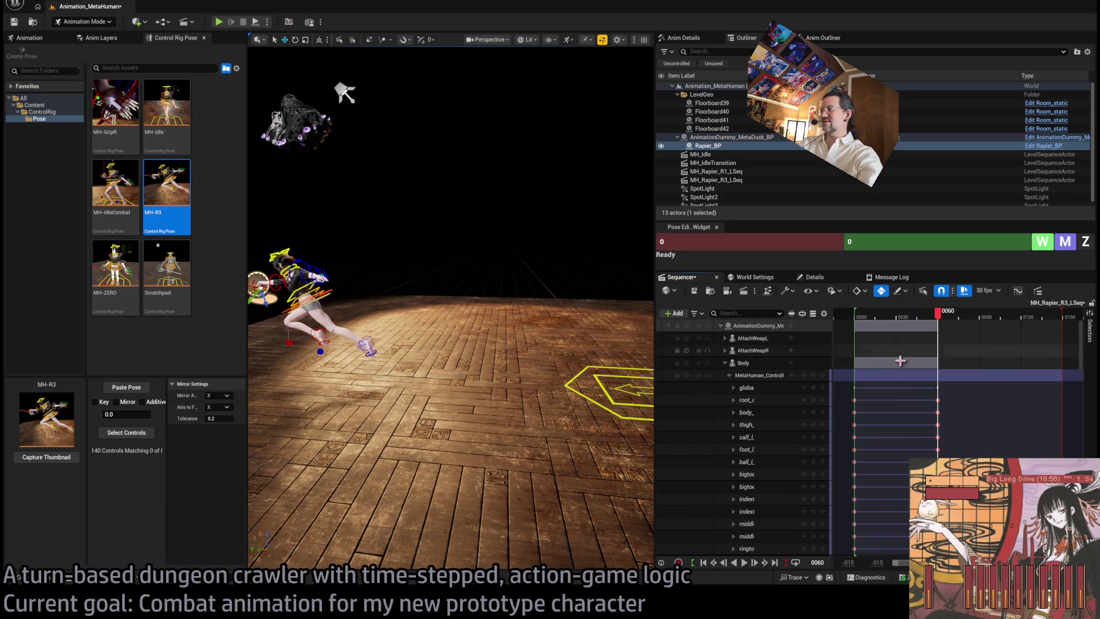
Frame the lunging character and hide the rig controls in the viewport
key(w)
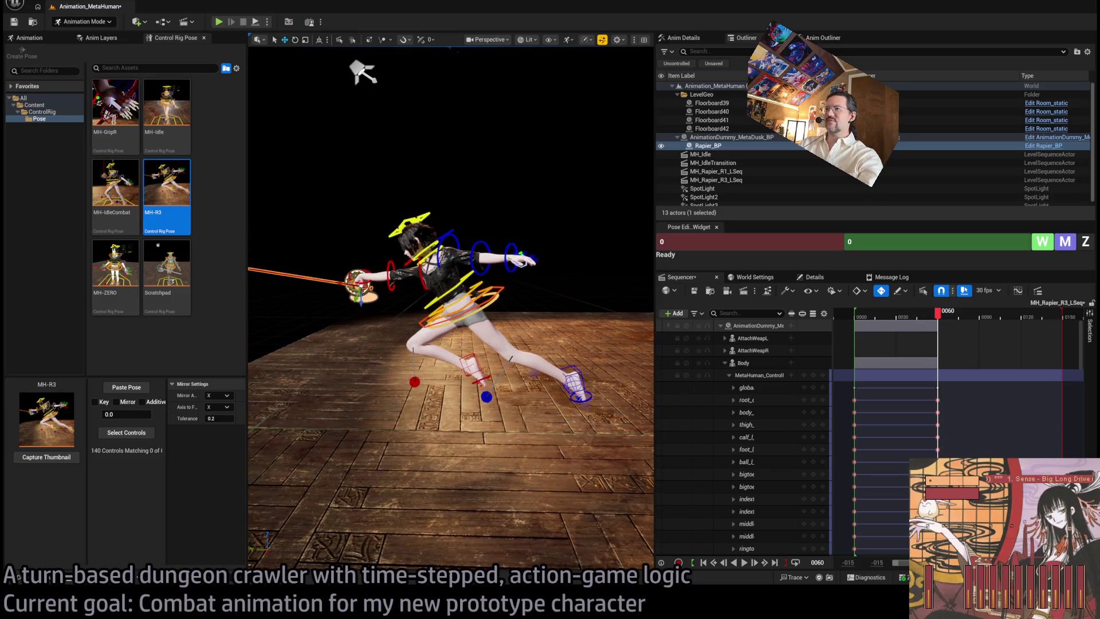
click(452, 298)
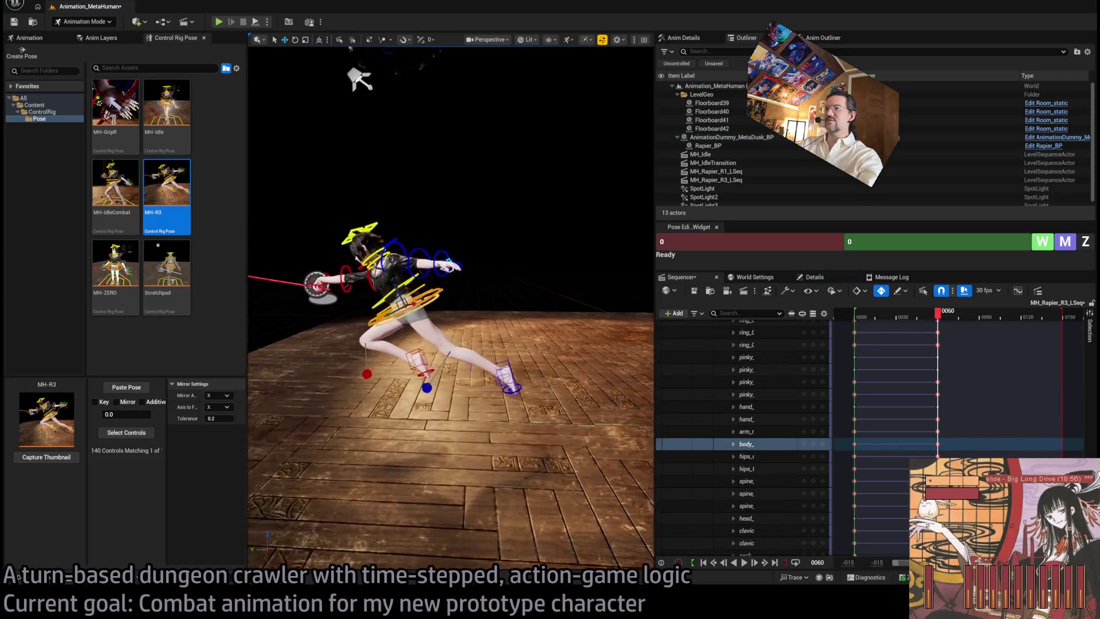
click(523, 399)
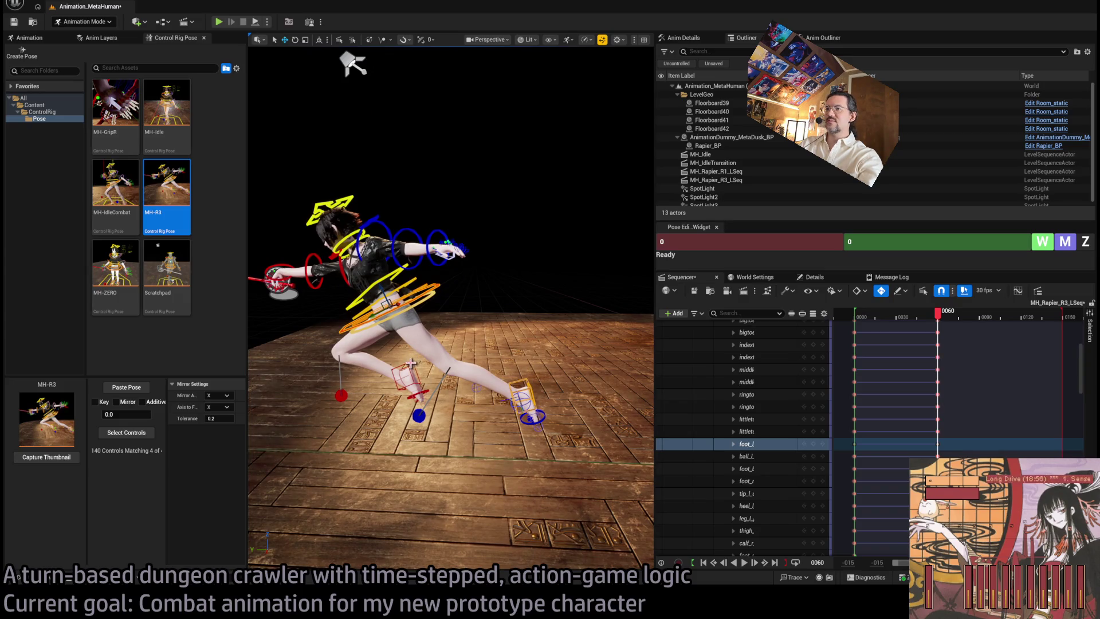
click(410, 363)
scroll(413, 360, down, 5)
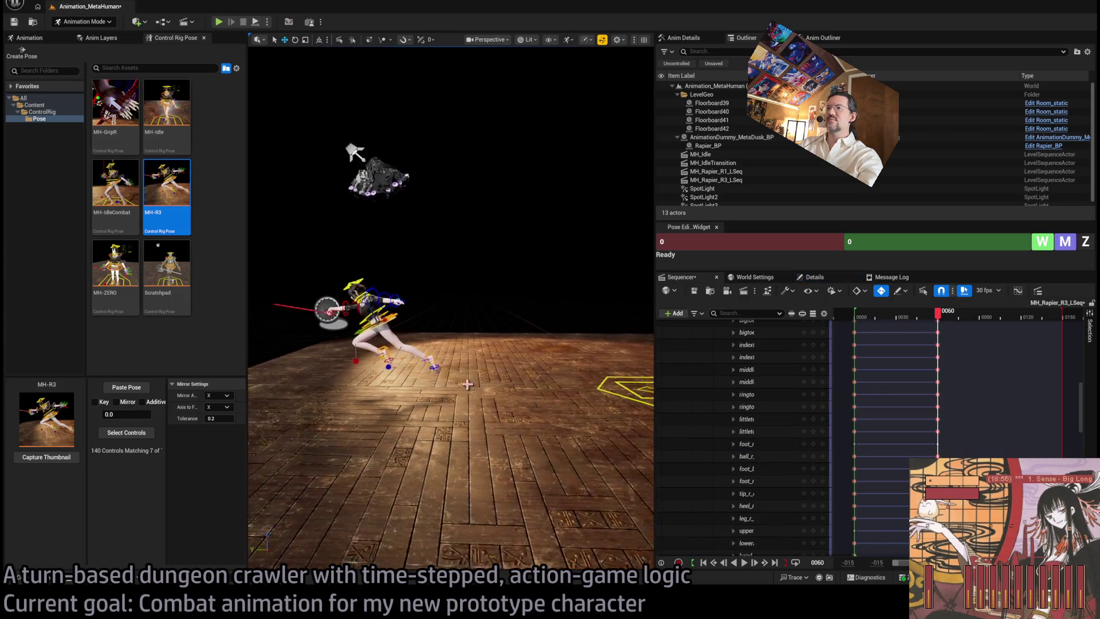
key(g)
key(g)
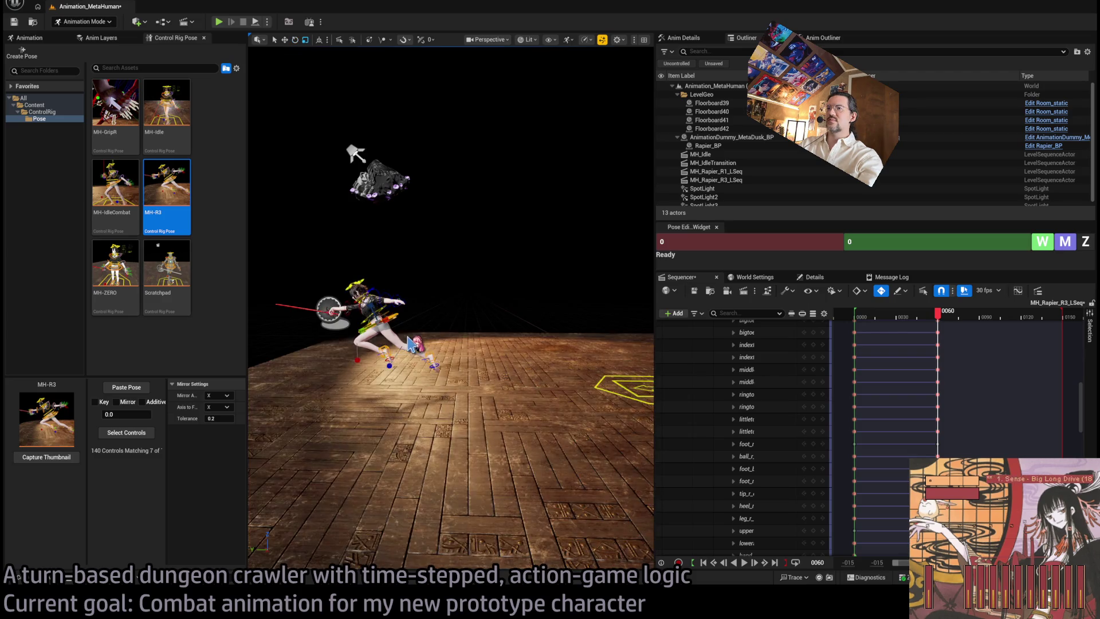
Widen the viewport, drag the hip control right in world space, and collapse the MetaHuman_ControlRig tracks
click(284, 40)
mouse_move(247, 118)
mouse_down()
mouse_move(26, 118)
mouse_move(63, 119)
mouse_up()
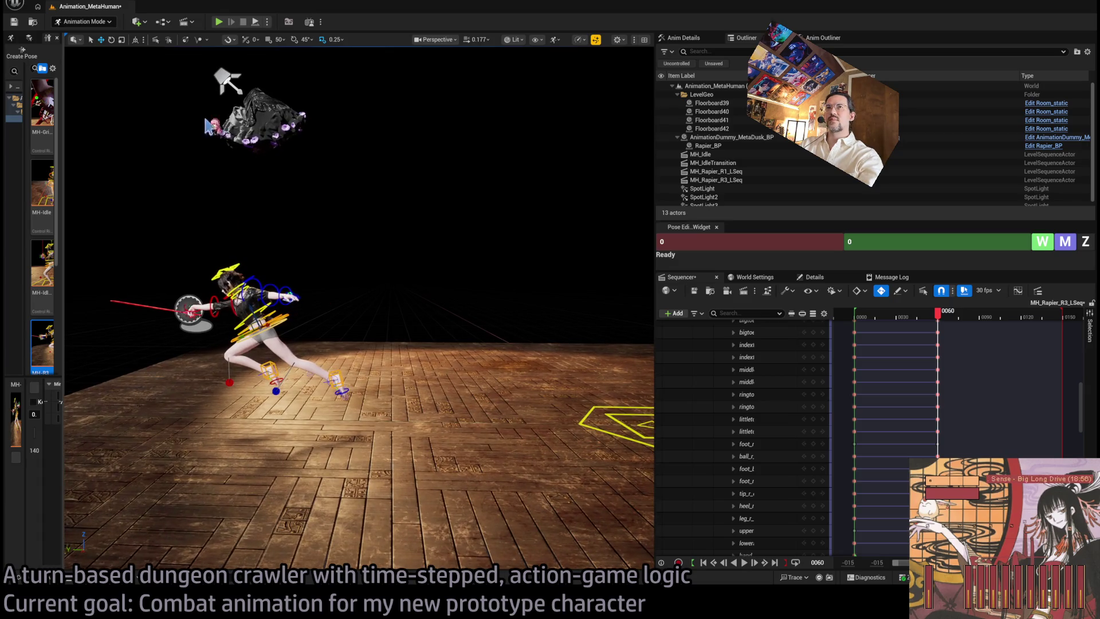
click(135, 40)
mouse_move(247, 331)
mouse_down()
mouse_move(401, 355)
mouse_move(397, 252)
mouse_move(407, 271)
mouse_up()
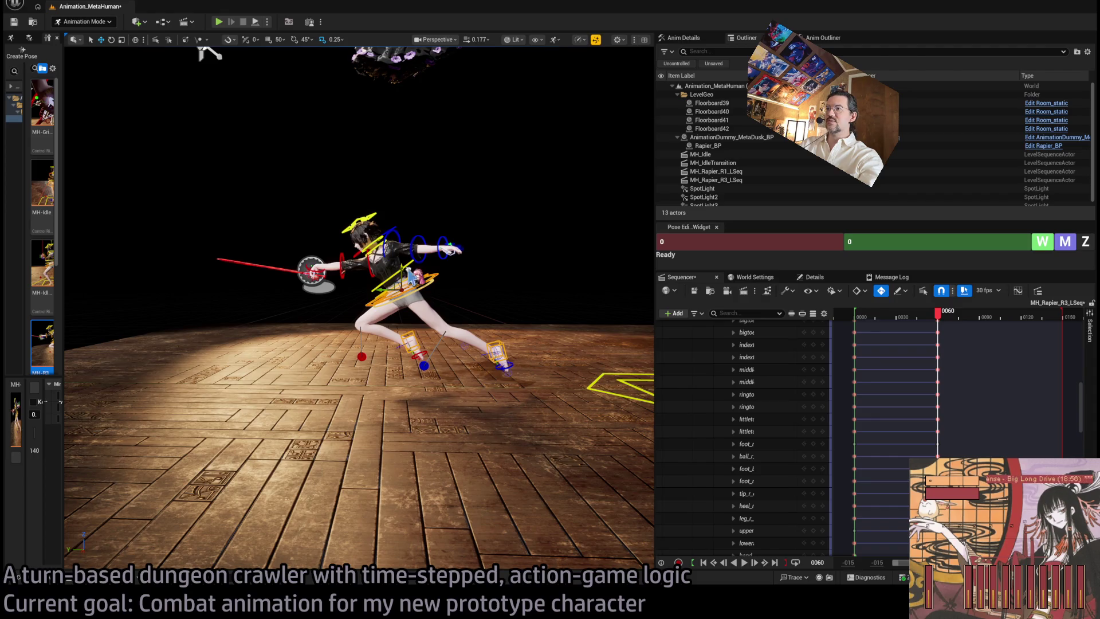
mouse_move(209, 51)
mouse_down()
mouse_move(183, 47)
mouse_move(234, 86)
mouse_move(224, 74)
mouse_up()
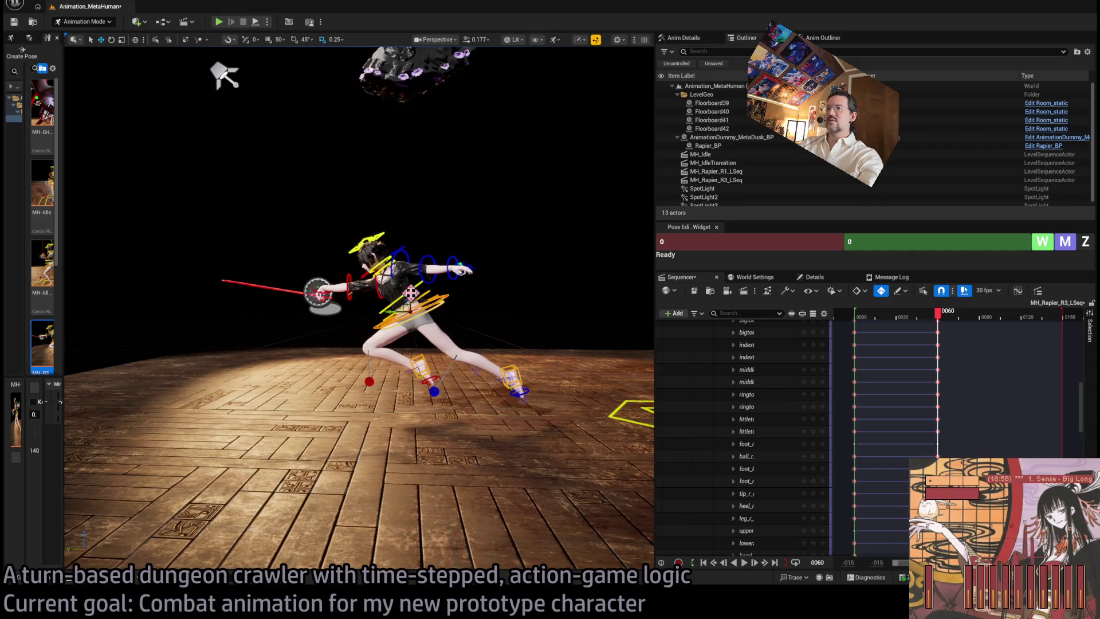
scroll(892, 373, up, 5)
click(728, 376)
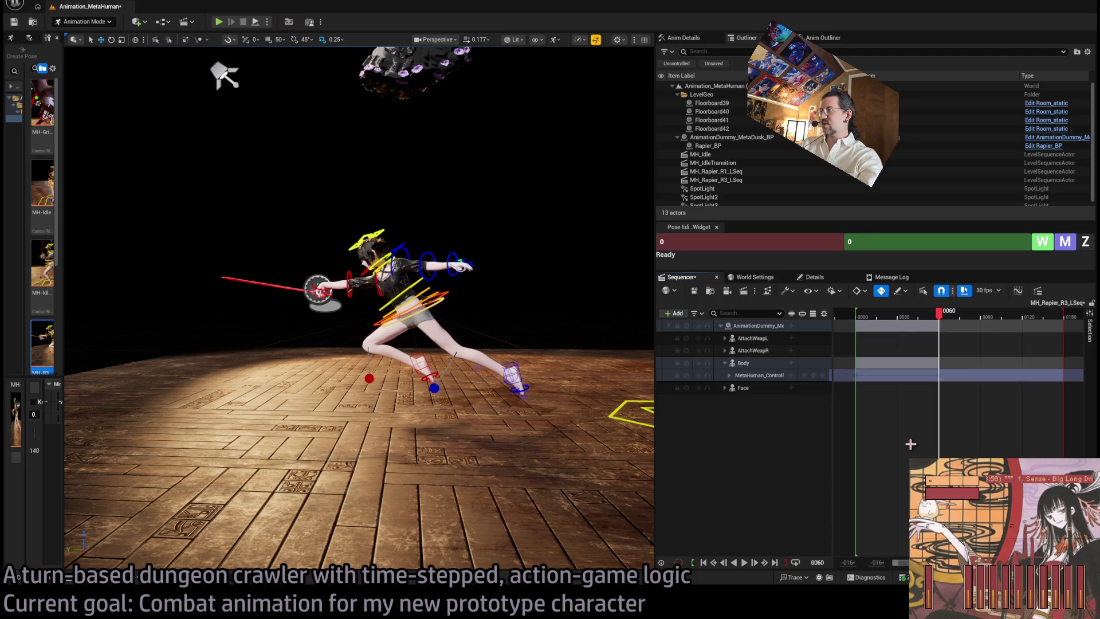
mouse_move(939, 313)
mouse_down()
mouse_move(859, 327)
mouse_move(945, 314)
mouse_move(855, 316)
mouse_move(948, 313)
mouse_up()
scroll(441, 325, up, 5)
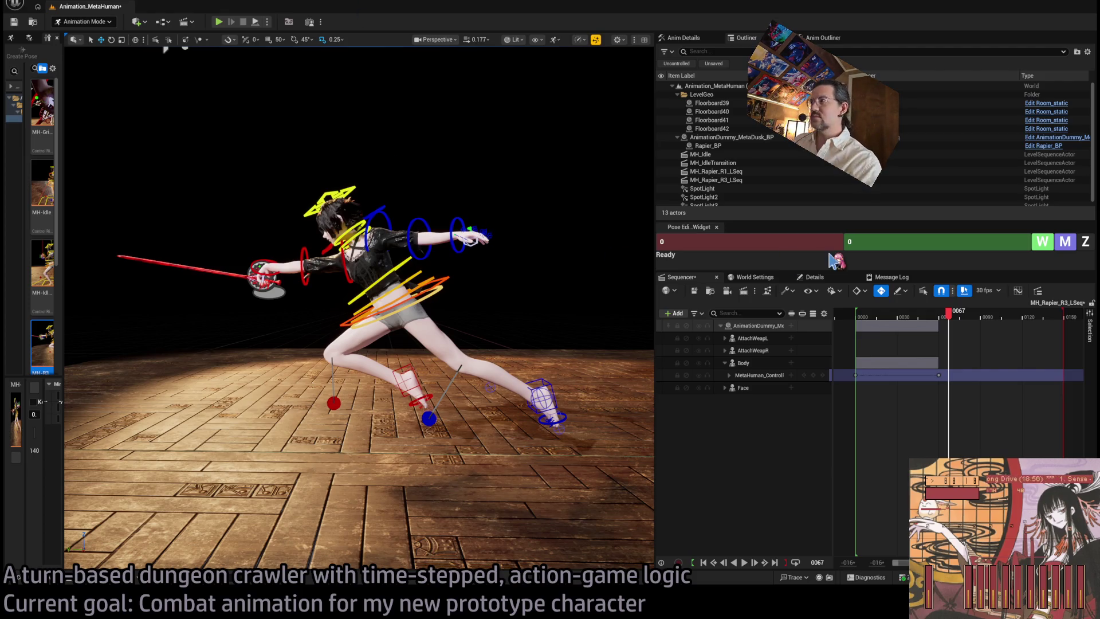
Scrub to frame 20 and key the whole MetaHuman_ControlRig pose there
mouse_move(947, 324)
mouse_down()
mouse_move(859, 324)
mouse_move(948, 324)
mouse_move(883, 323)
mouse_move(932, 334)
mouse_move(941, 316)
mouse_move(963, 319)
mouse_move(895, 314)
mouse_move(906, 325)
mouse_move(962, 321)
mouse_move(903, 324)
mouse_move(881, 337)
mouse_move(939, 338)
mouse_move(888, 342)
mouse_move(854, 314)
mouse_up()
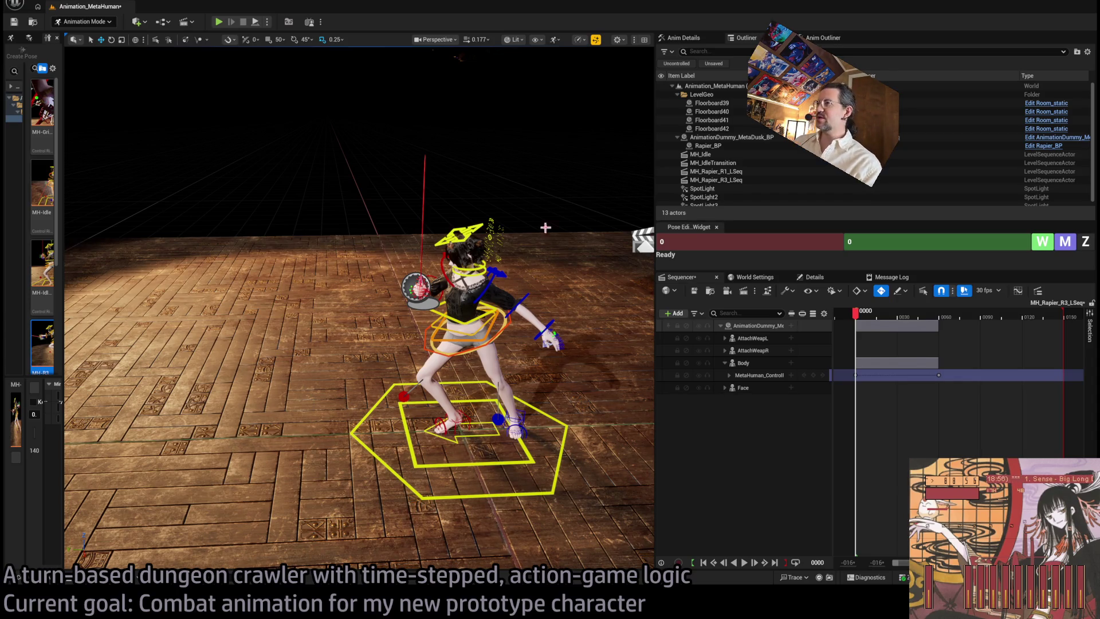
mouse_move(560, 318)
mouse_down()
mouse_move(492, 331)
mouse_move(414, 390)
mouse_up()
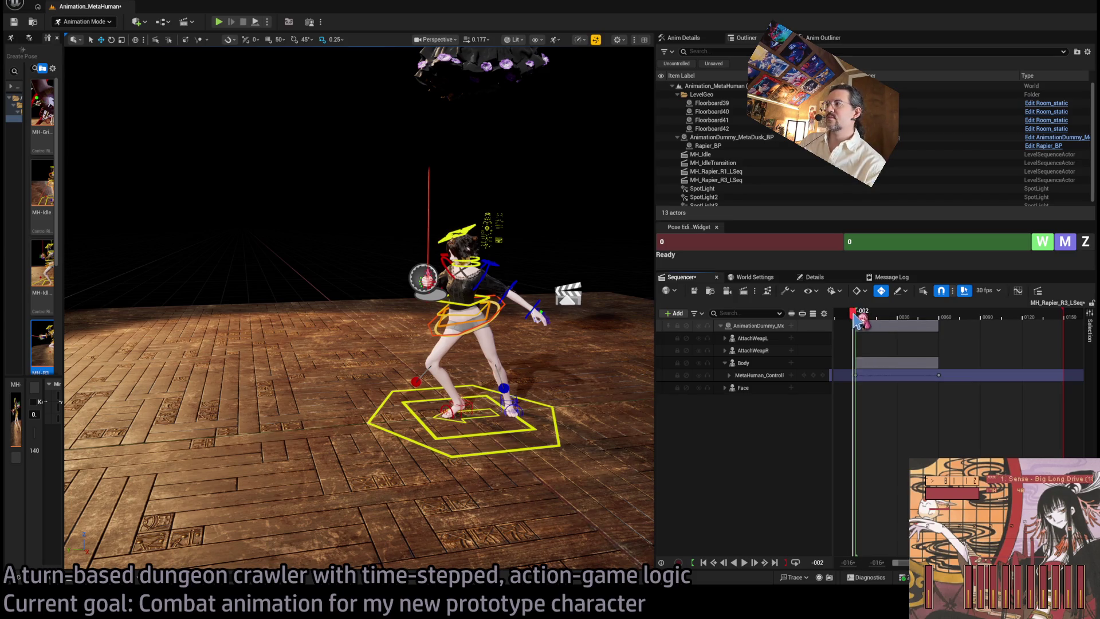
drag(858, 314, 886, 317)
scroll(645, 317, up, 5)
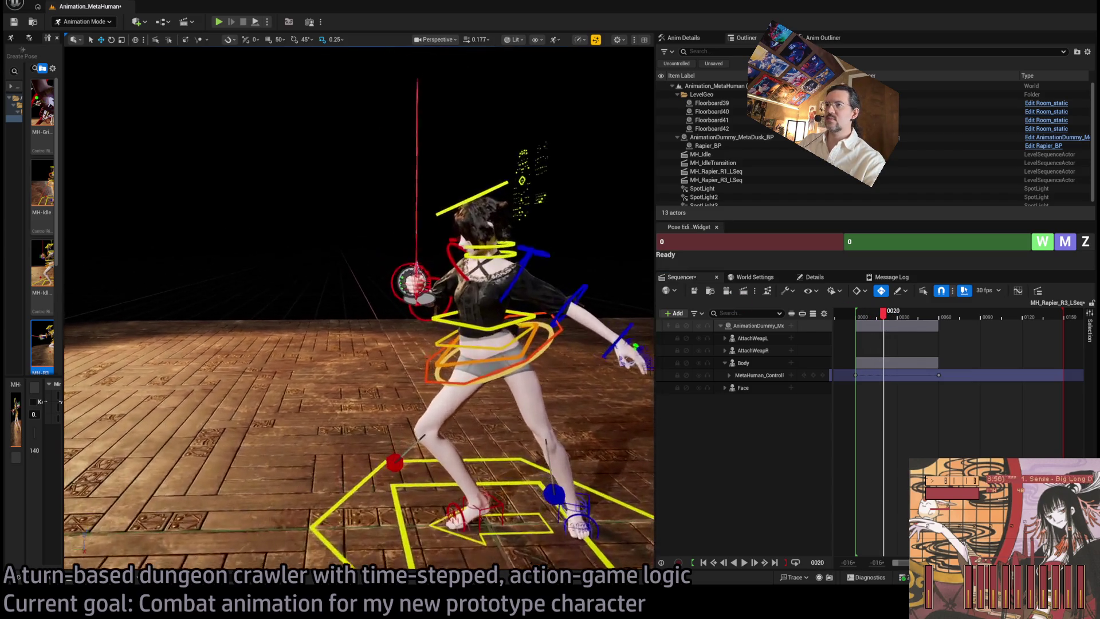
click(813, 375)
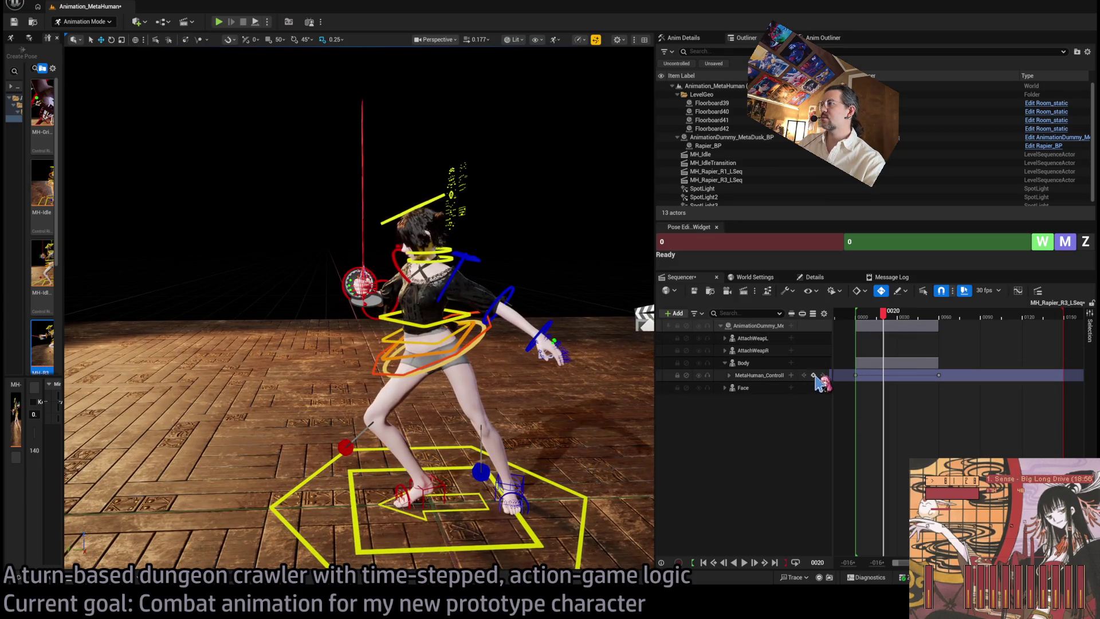
Inspect the new stance from several angles, then step to frame 60 to compare
drag(358, 309, 172, 310)
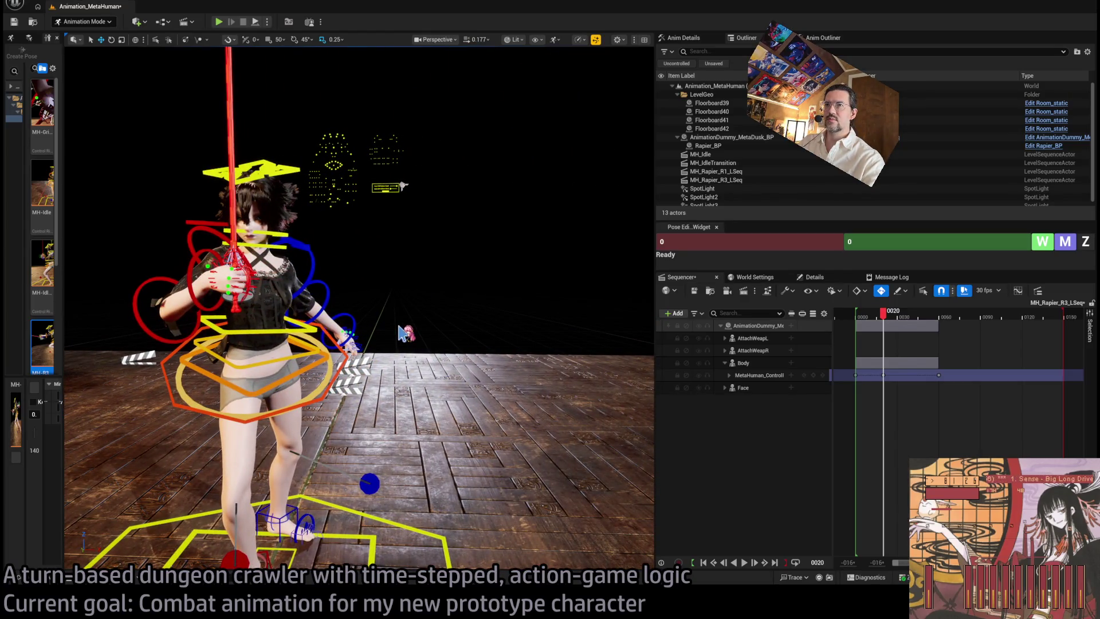
drag(389, 335, 275, 335)
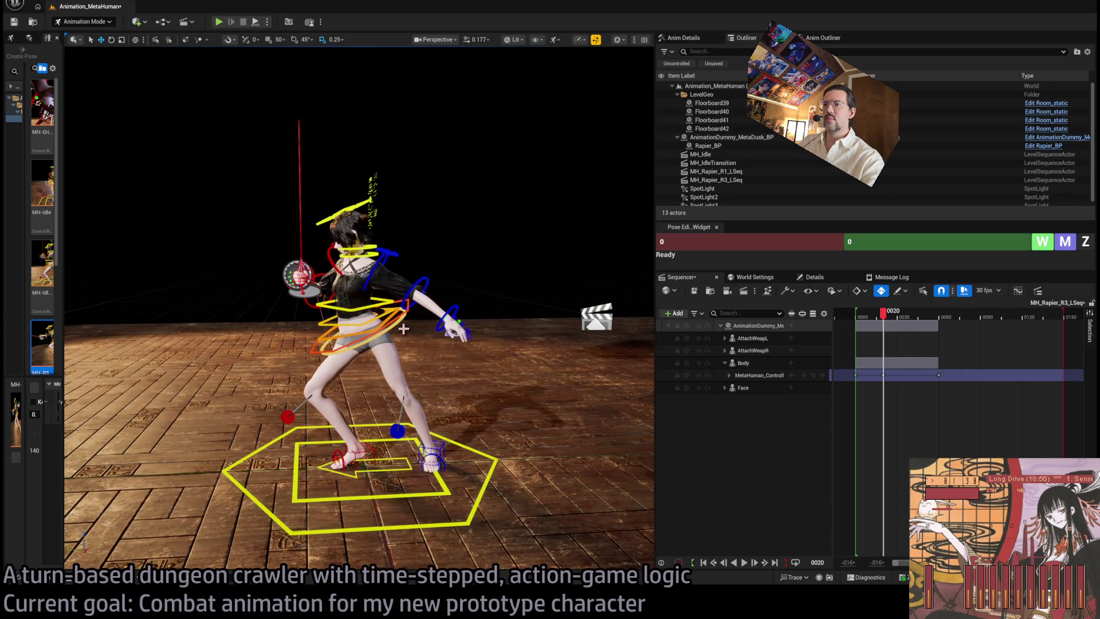
drag(377, 320, 371, 347)
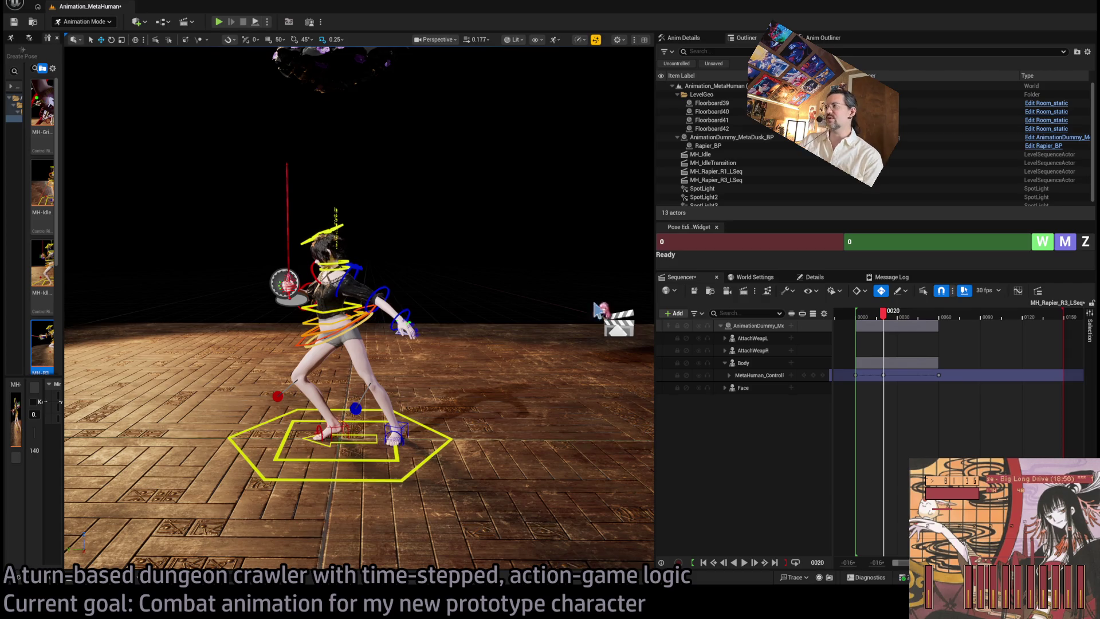
mouse_move(882, 313)
mouse_down()
mouse_move(944, 315)
mouse_move(937, 324)
mouse_up()
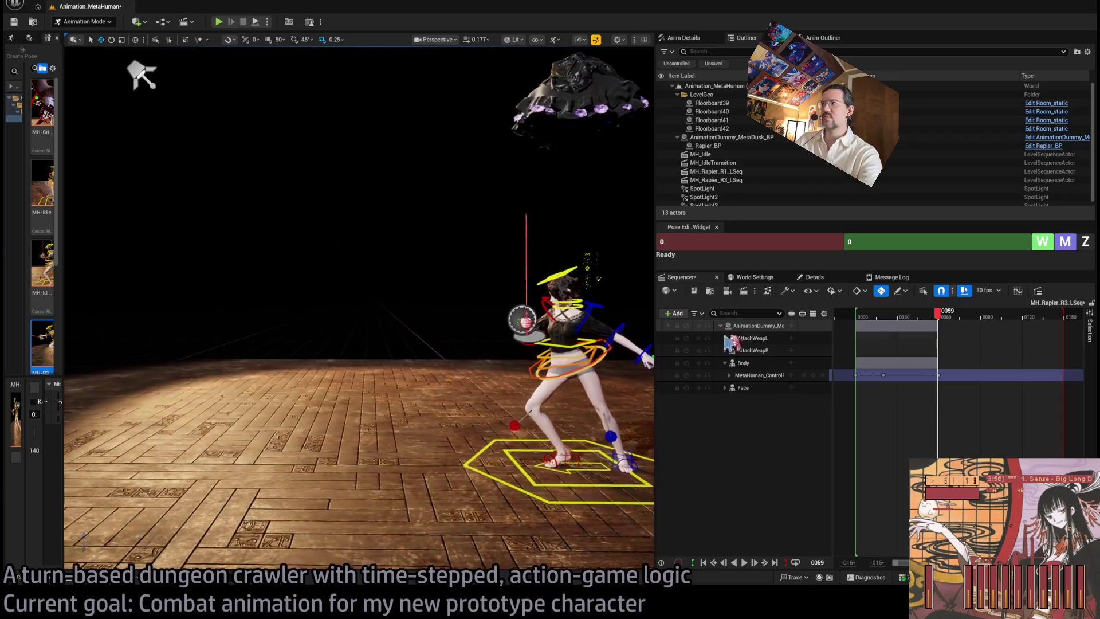
key(Right)
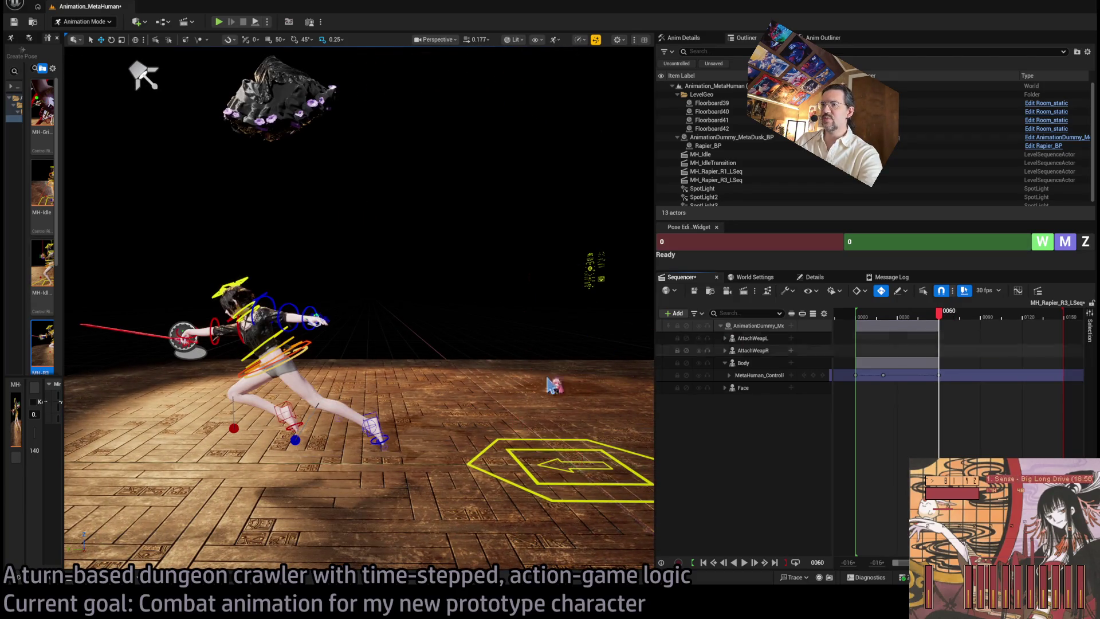
key(f)
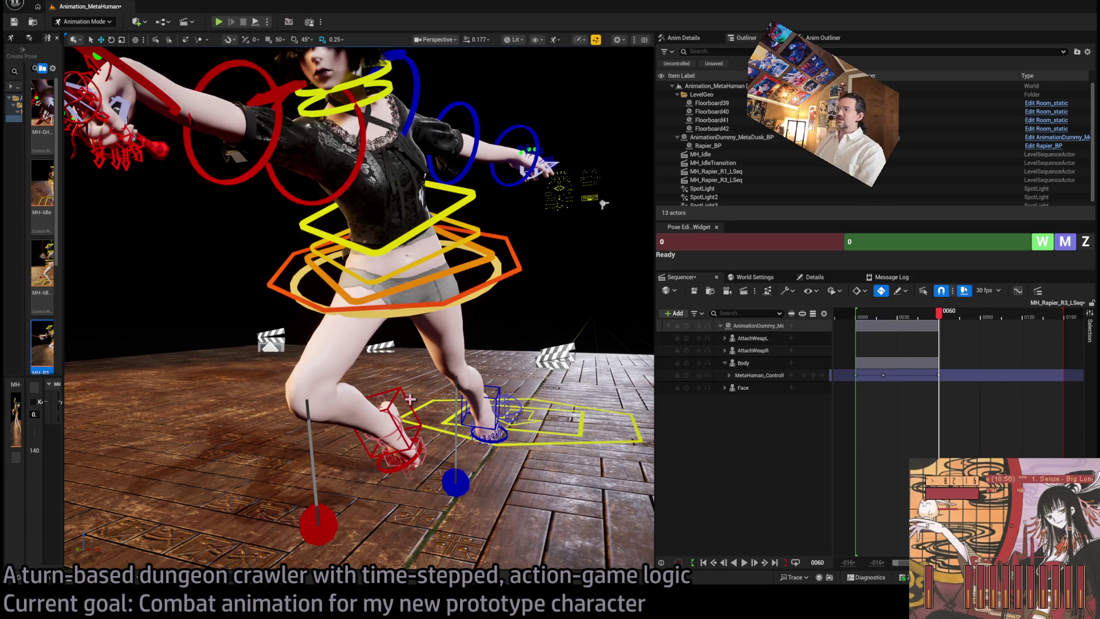
At frame 20, move and rotate the foot_r control back for a wider stance, then select the body control
click(888, 321)
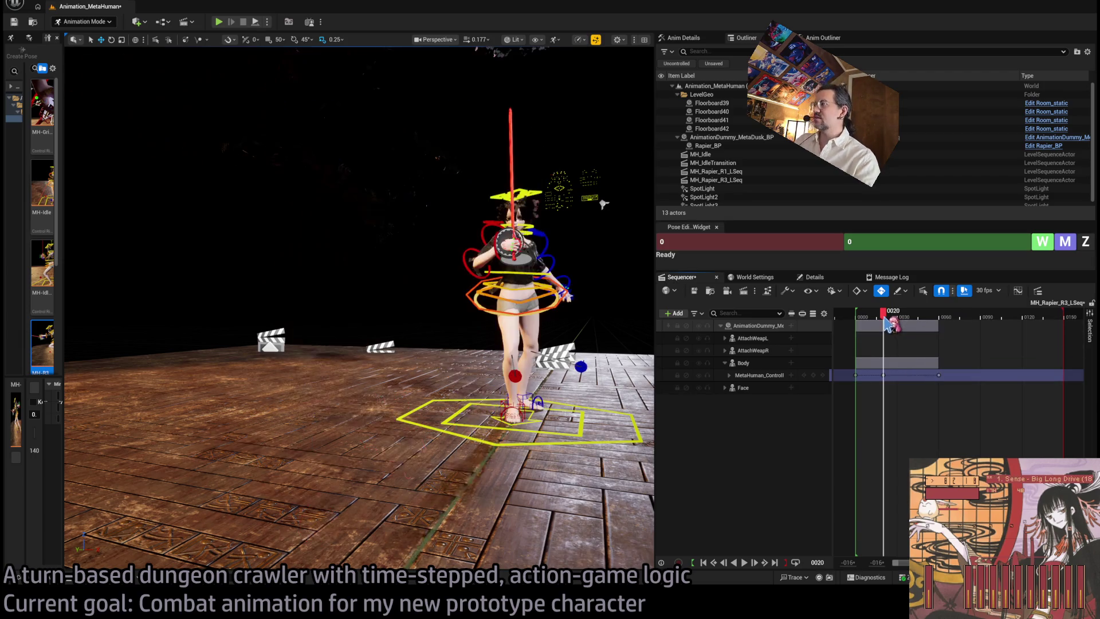
drag(367, 287, 287, 275)
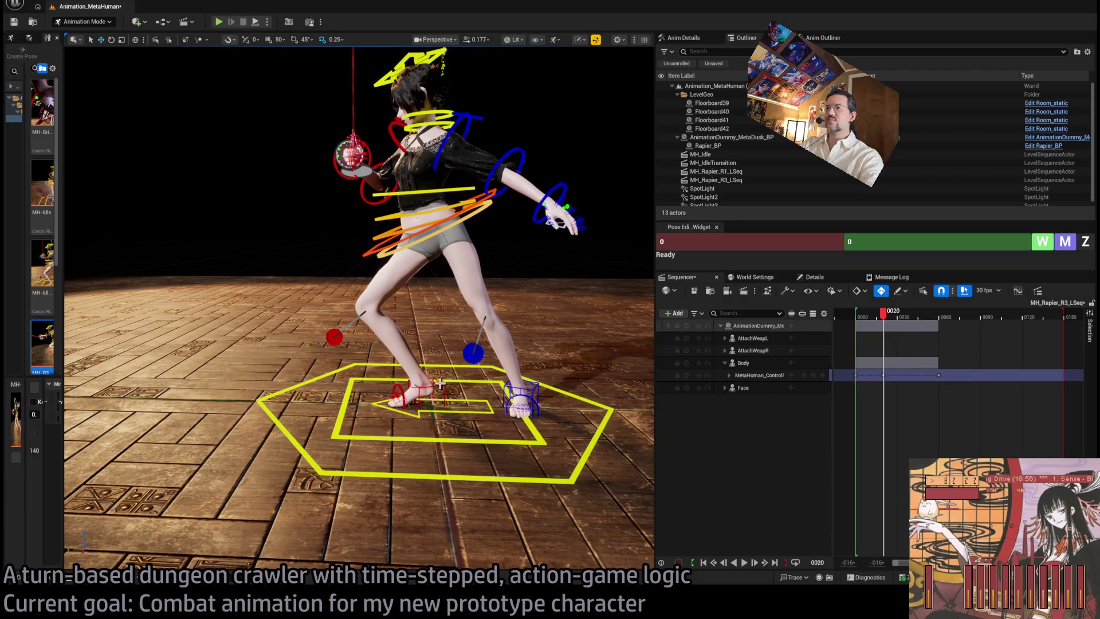
click(421, 395)
drag(421, 395, 367, 395)
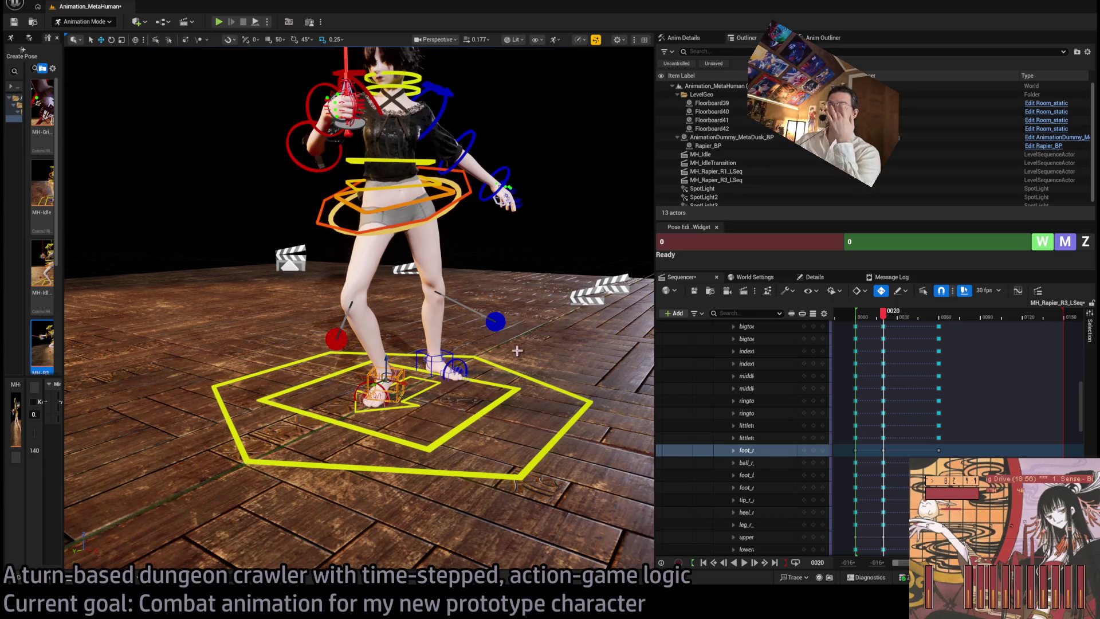
key(f)
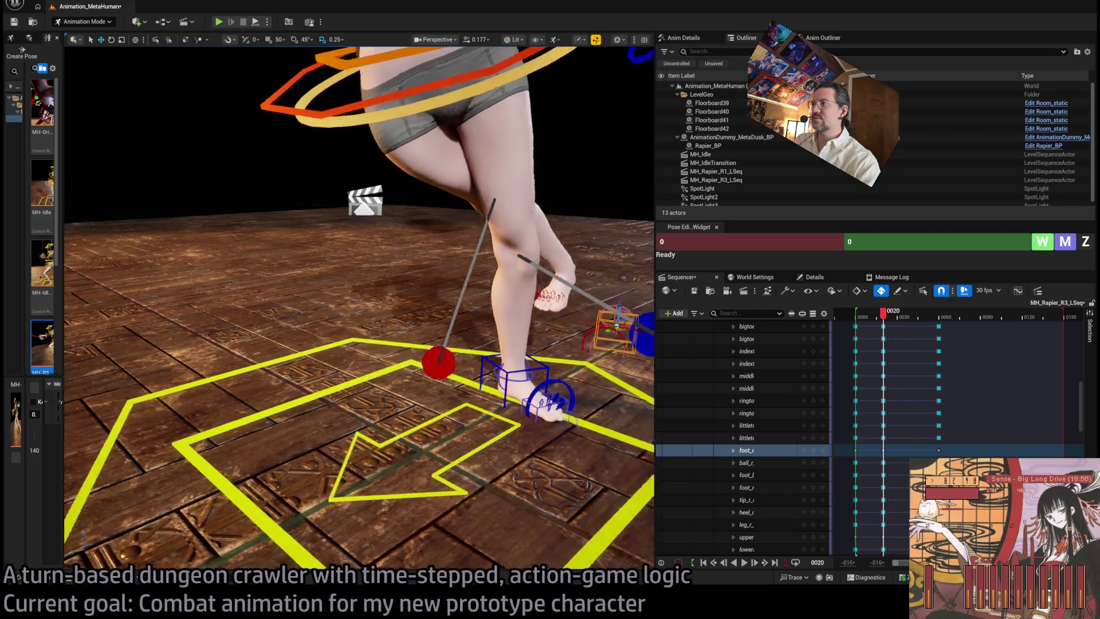
key(e)
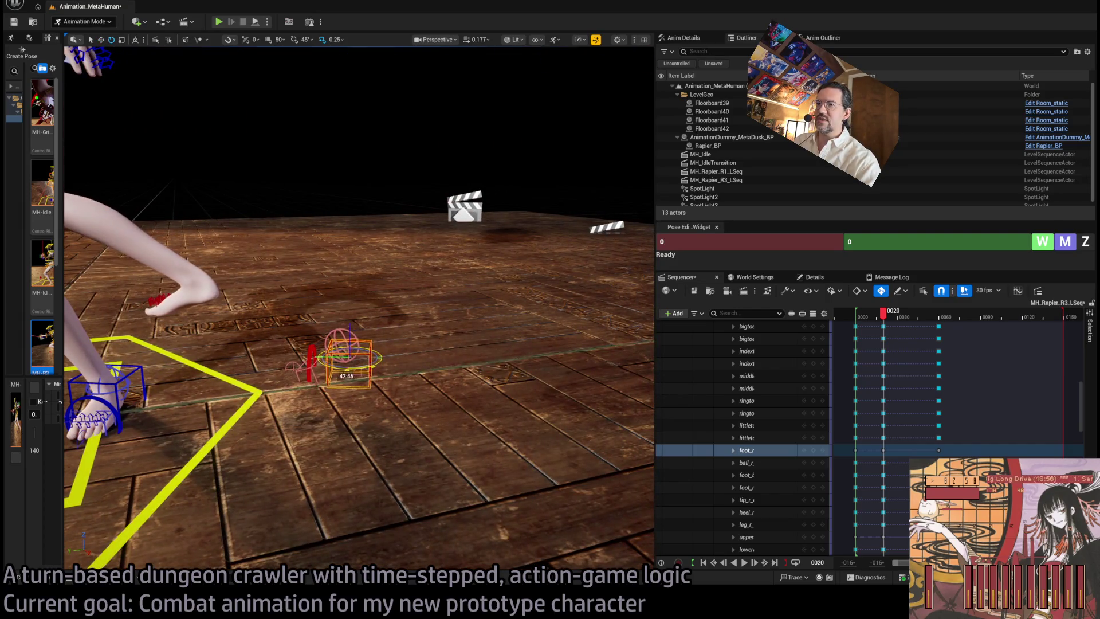
click(349, 333)
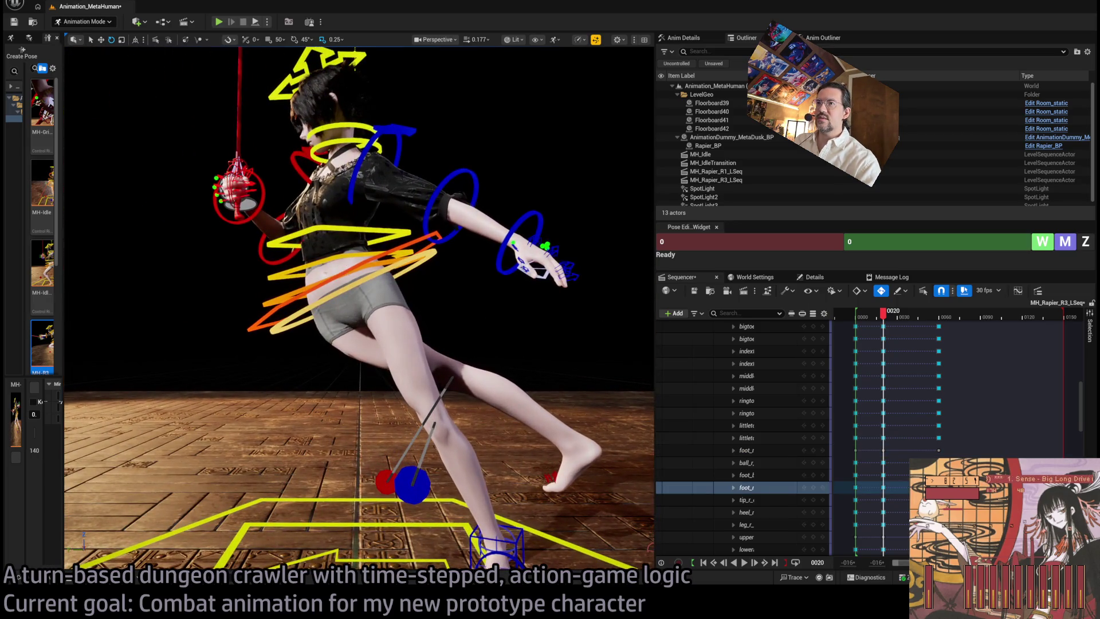
click(453, 299)
key(w)
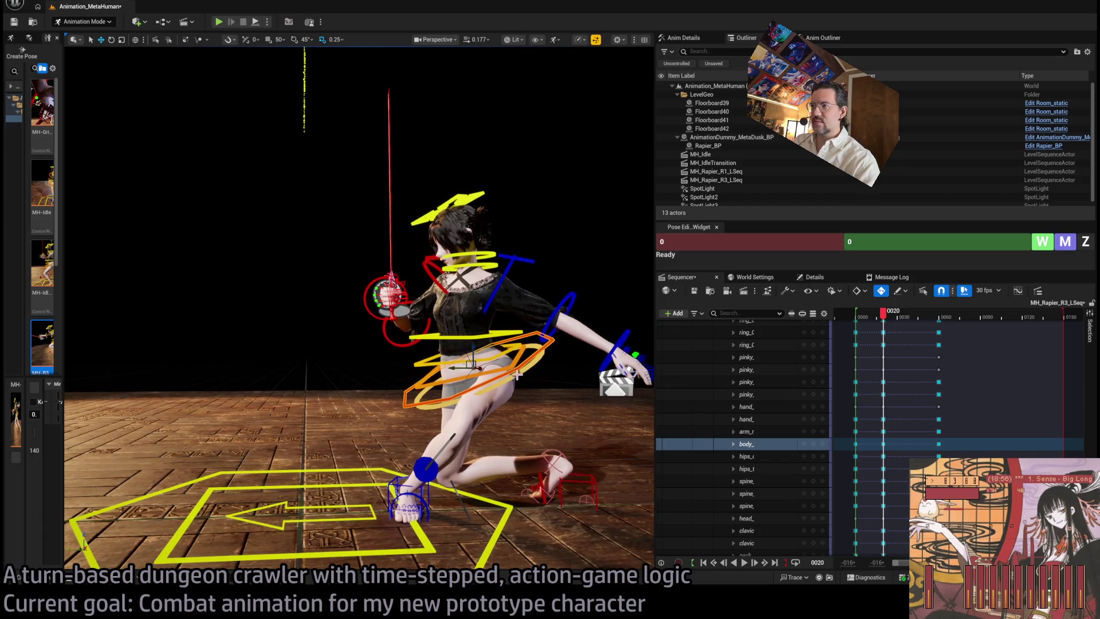
Select the body_ctrl track and reset its Rotation to zero
click(747, 280)
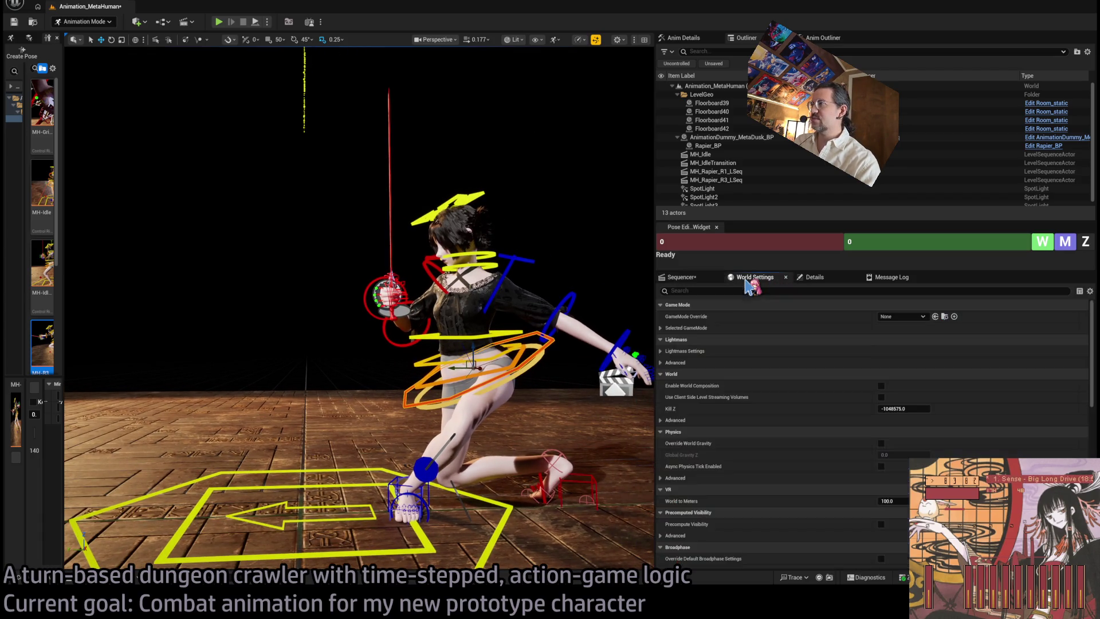
click(810, 281)
click(682, 277)
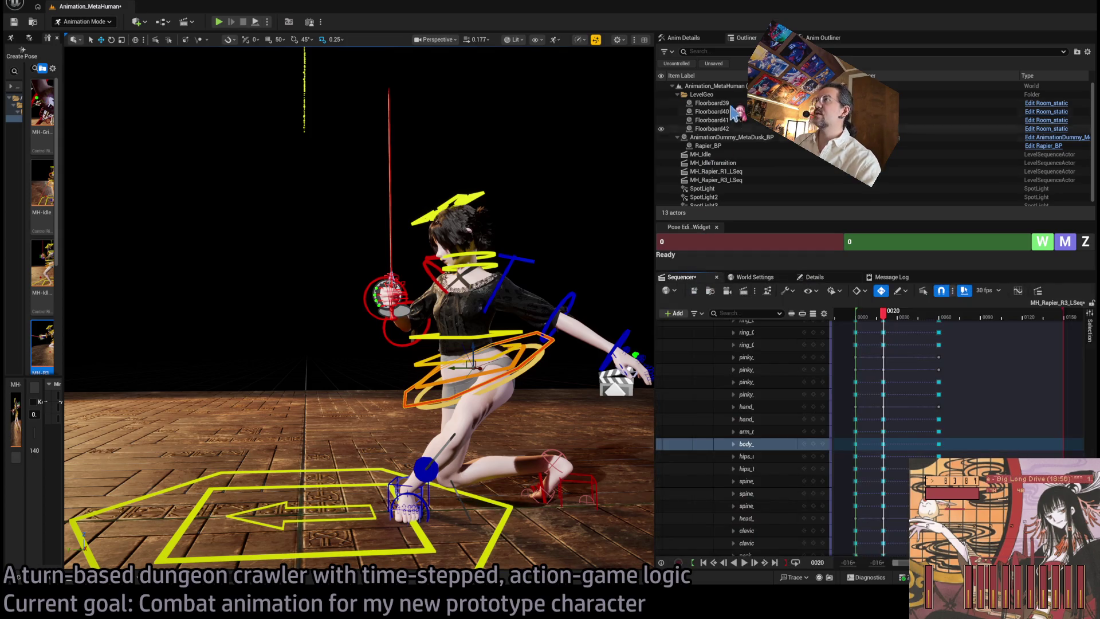
click(744, 444)
click(1082, 87)
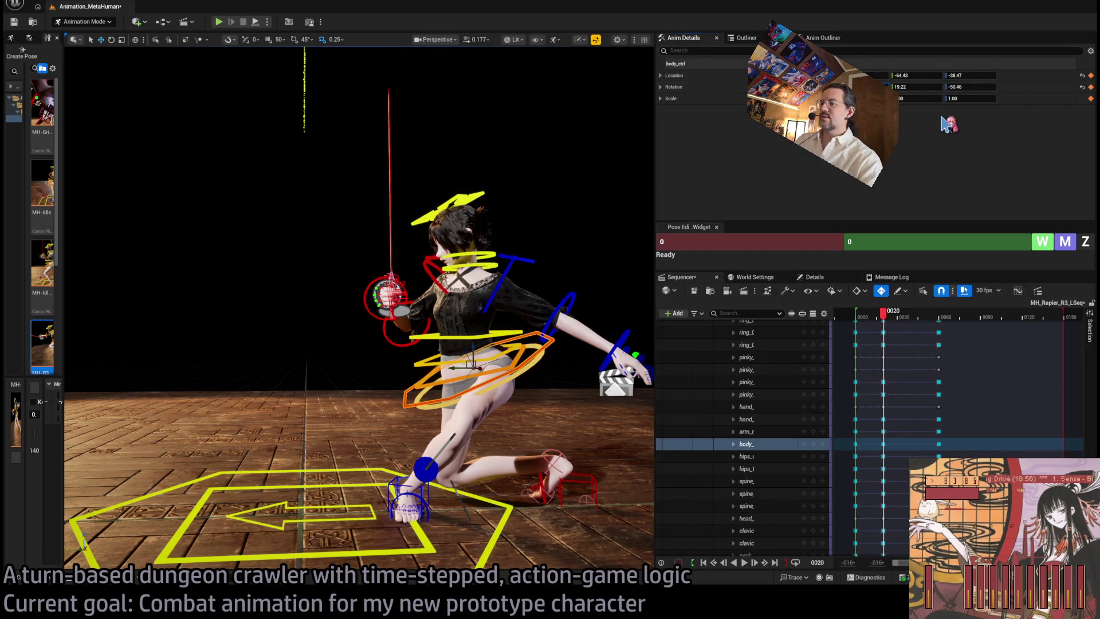
Rotate the body control toward about 45 degrees, leaving it at -16.29
drag(401, 292, 490, 293)
key(e)
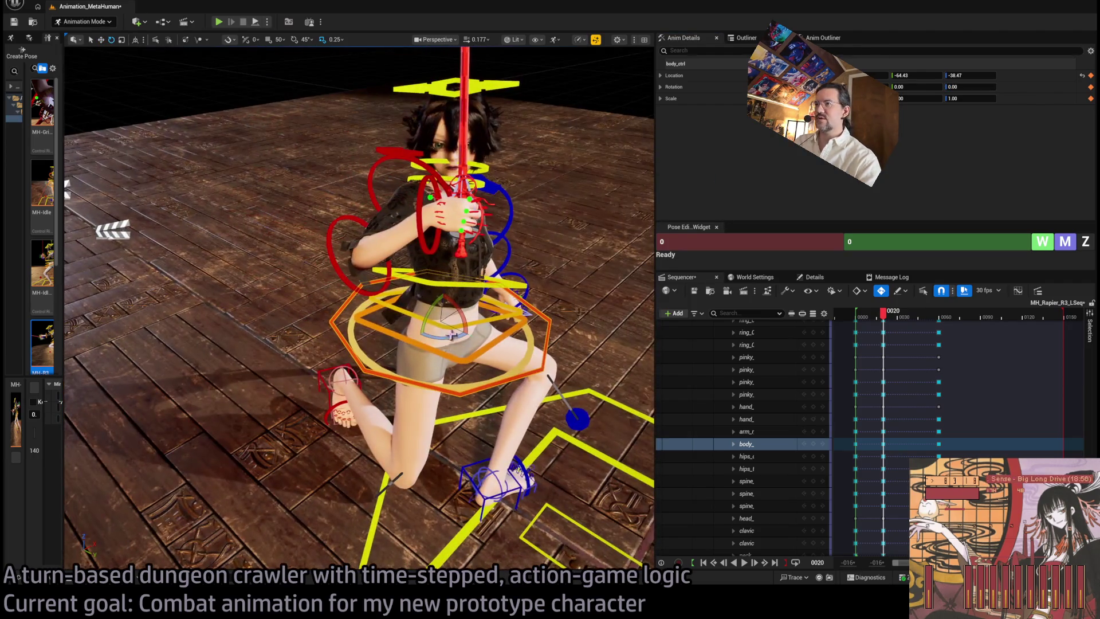
drag(445, 338, 492, 341)
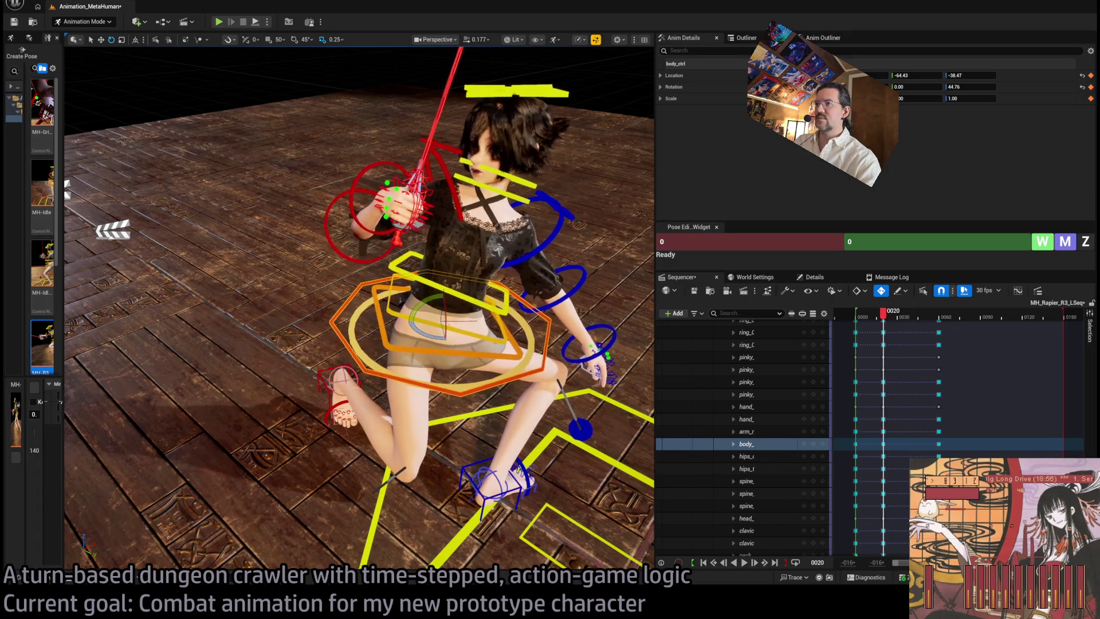
drag(401, 287, 435, 297)
mouse_move(437, 346)
mouse_down()
mouse_move(453, 327)
mouse_move(437, 345)
mouse_move(414, 315)
mouse_move(427, 314)
mouse_move(421, 298)
mouse_move(372, 280)
mouse_move(315, 135)
mouse_move(388, 471)
mouse_move(414, 414)
mouse_move(344, 116)
mouse_up()
click(344, 117)
Zero the right knee pole control at frame 20 with the Pose widget
click(783, 248)
text(20)
key(Tab)
text(20)
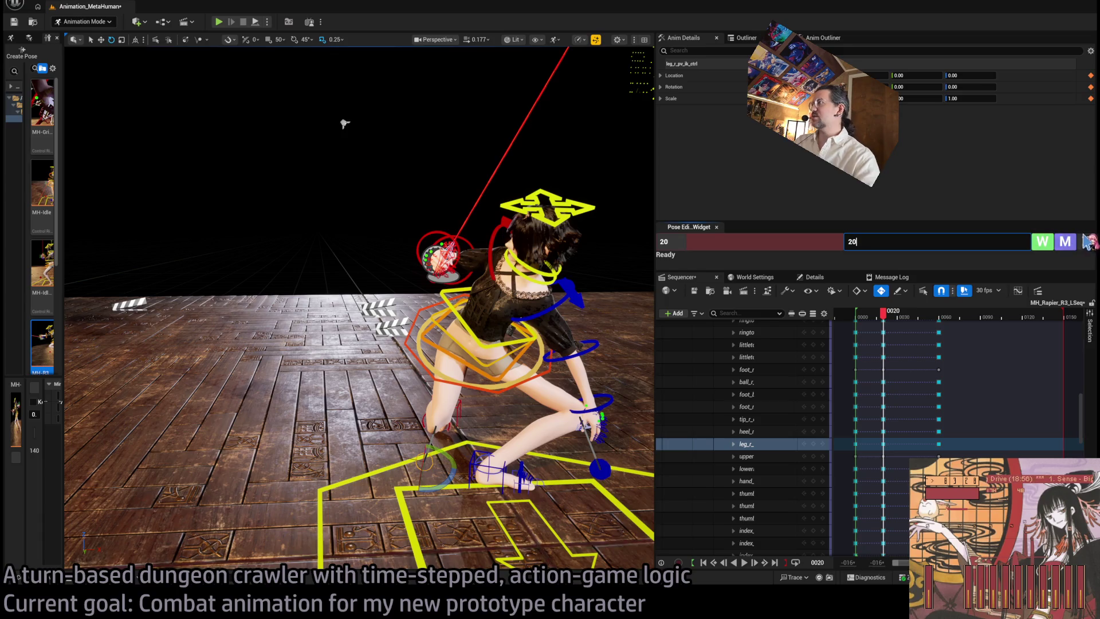
click(1085, 242)
Rotate the left foot IK control about 66 degrees and raise the crouching body
drag(515, 401, 539, 462)
click(539, 462)
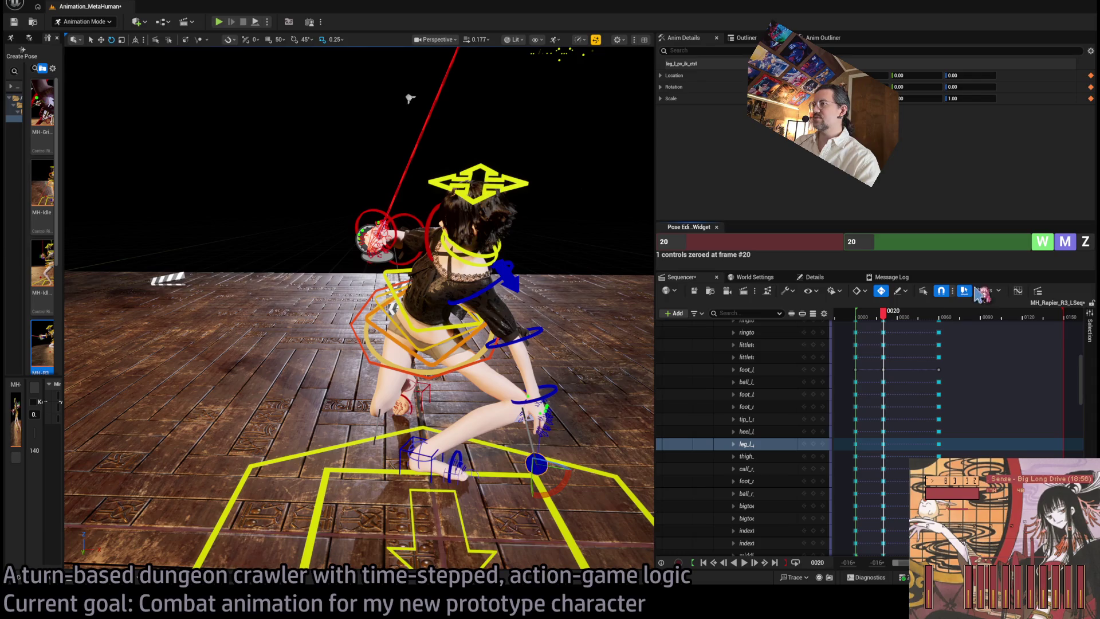
click(419, 455)
drag(420, 456, 321, 455)
mouse_move(481, 490)
mouse_down()
mouse_move(470, 530)
mouse_move(515, 400)
mouse_move(573, 307)
mouse_up()
click(498, 321)
key(w)
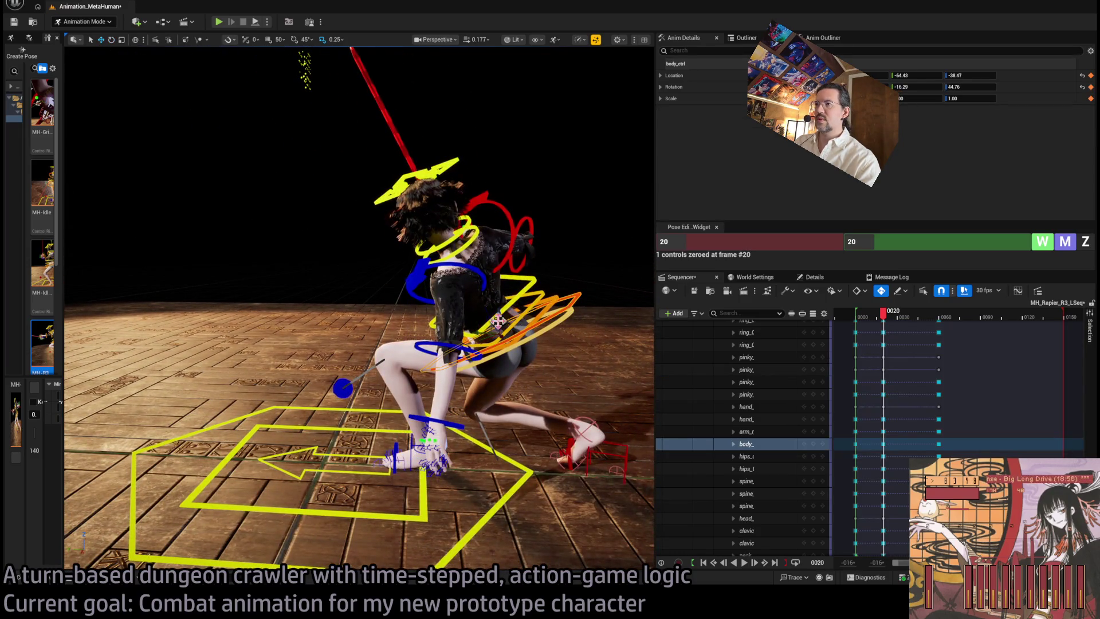
mouse_move(494, 331)
mouse_down()
mouse_move(572, 135)
mouse_move(405, 123)
mouse_up()
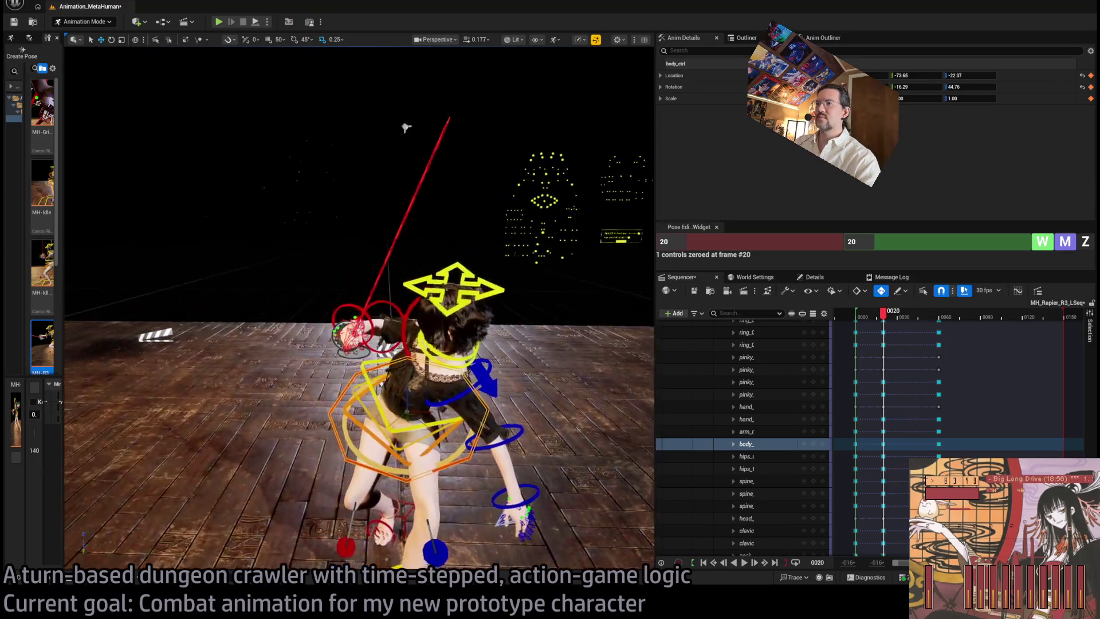
Zero the three spine controls, then the clavicle, head, upper arm and hand controls
click(439, 355)
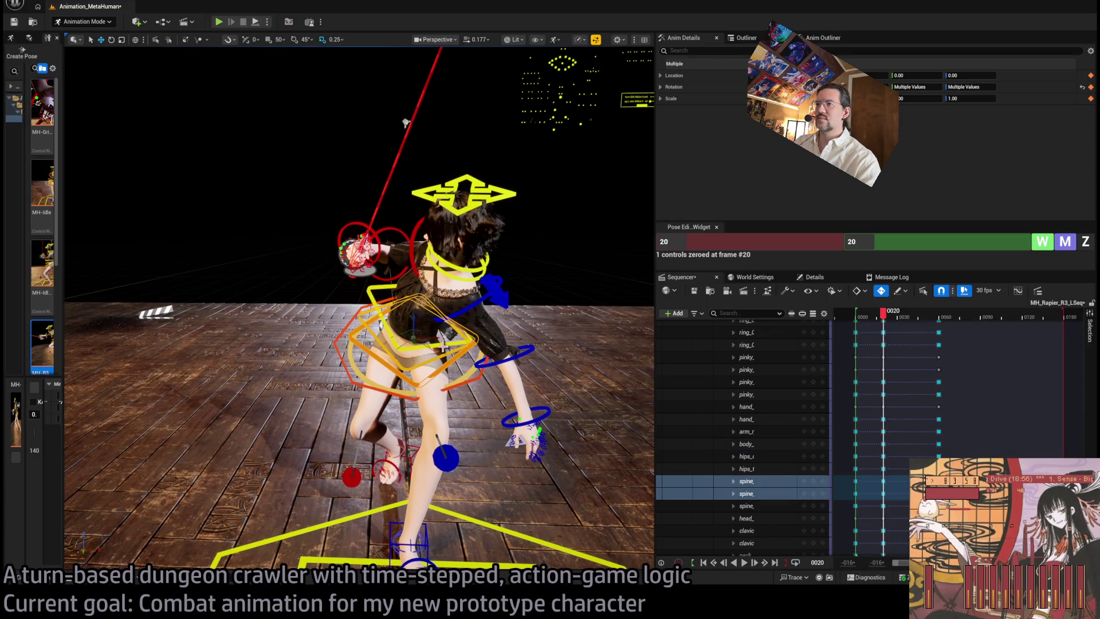
shift+click(446, 355)
click(1085, 241)
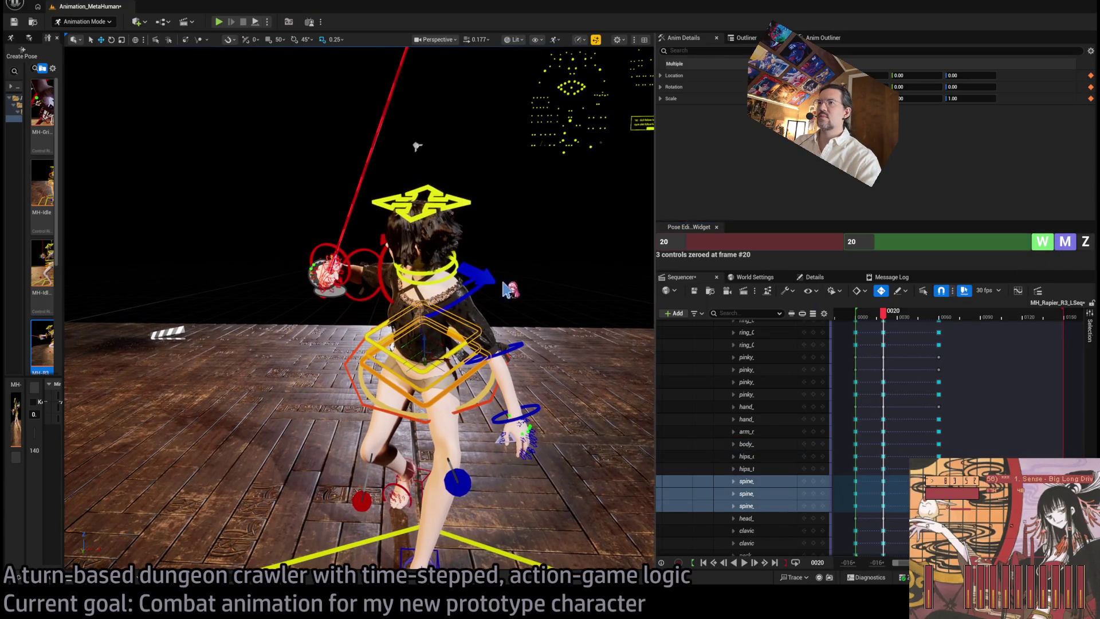
click(476, 292)
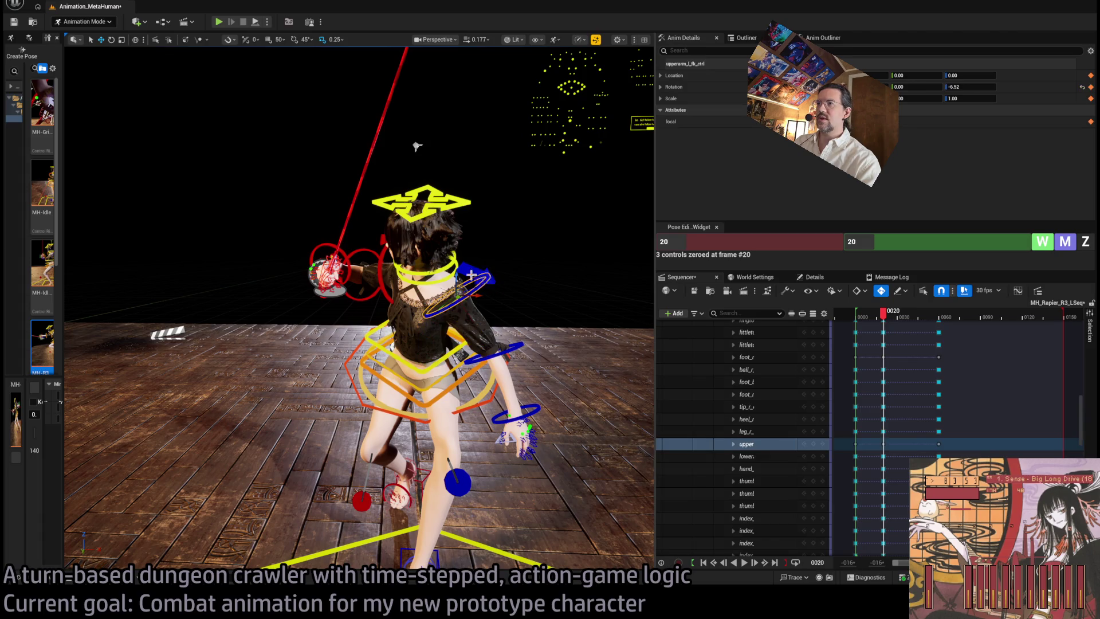
click(433, 196)
shift+click(387, 264)
shift+click(331, 246)
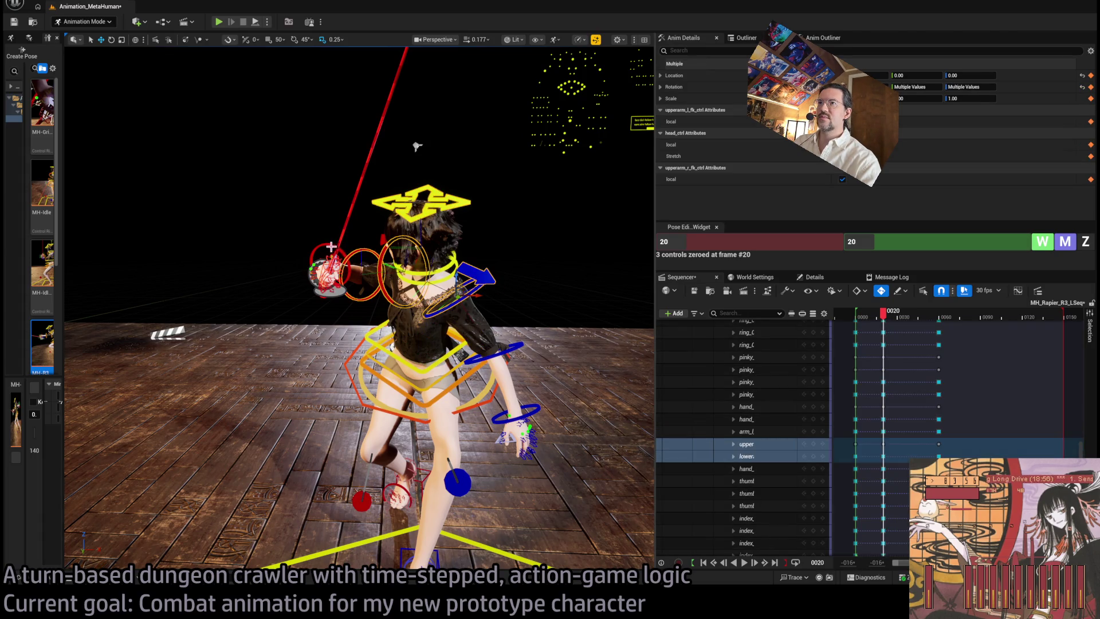
shift+click(390, 269)
ctrl+click(517, 344)
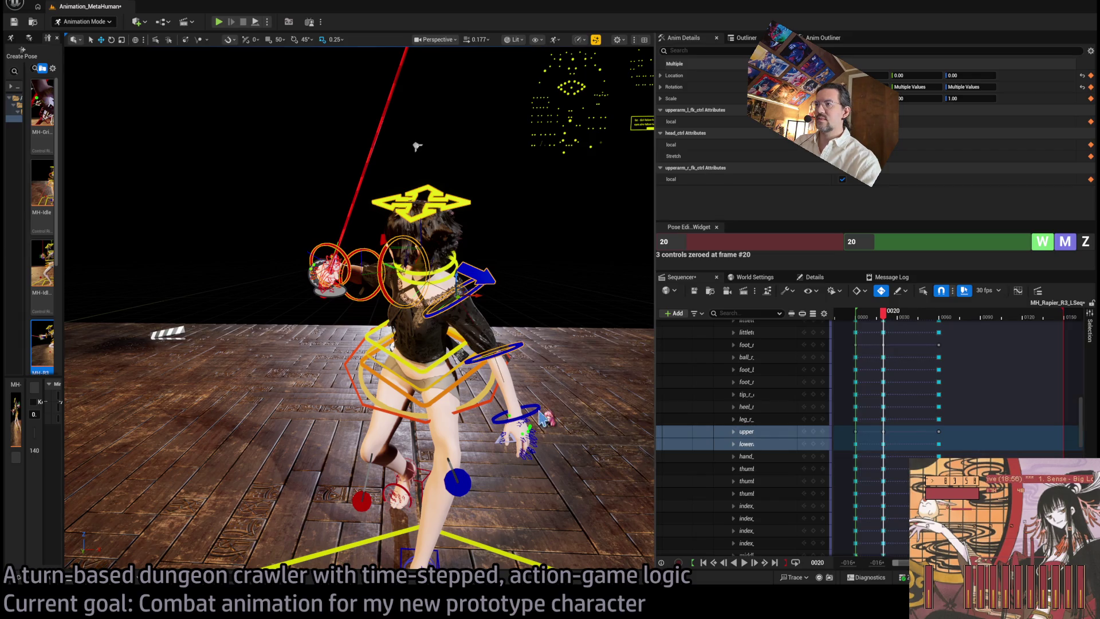
shift+click(542, 417)
click(1086, 242)
Rotate the left foot IK control a further 35 degrees
key(f)
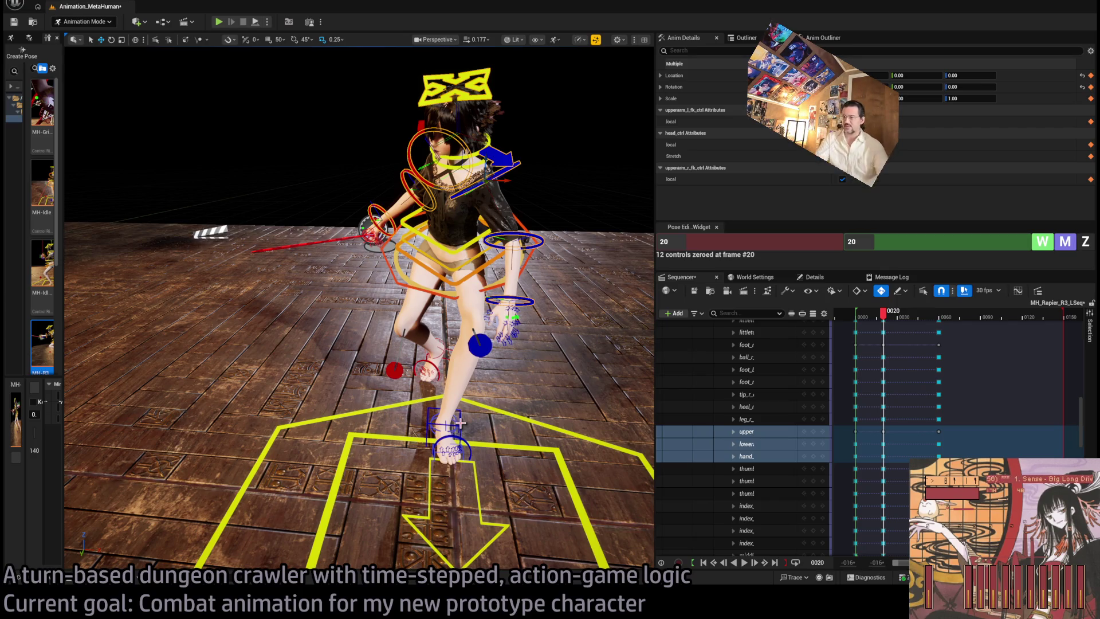
click(460, 423)
drag(456, 438, 476, 415)
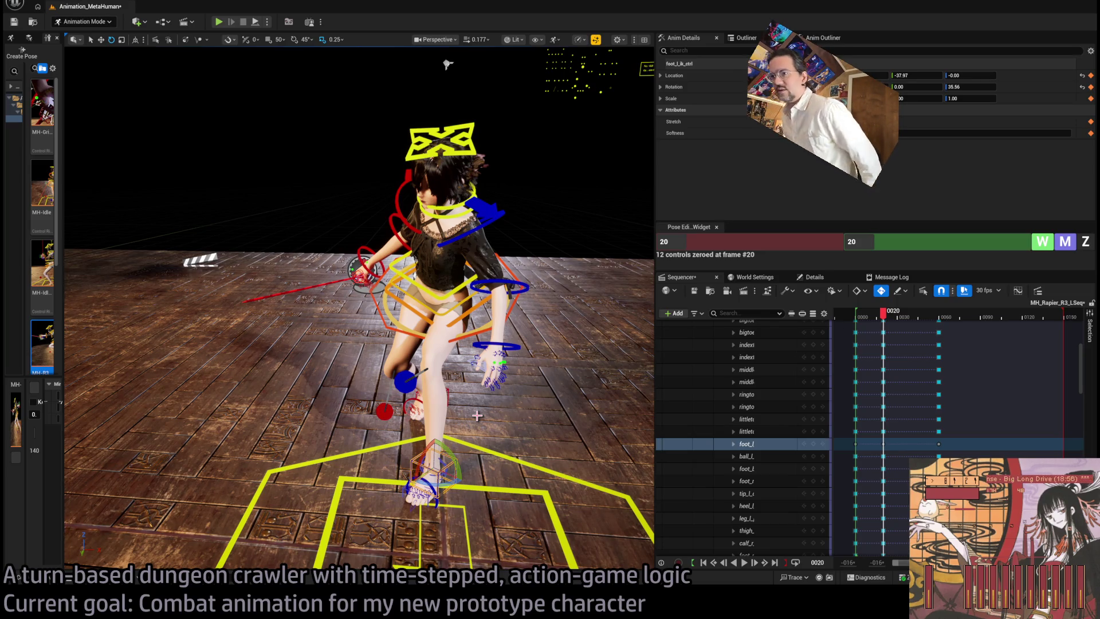
mouse_move(476, 415)
mouse_down()
mouse_move(479, 379)
mouse_move(494, 382)
mouse_up()
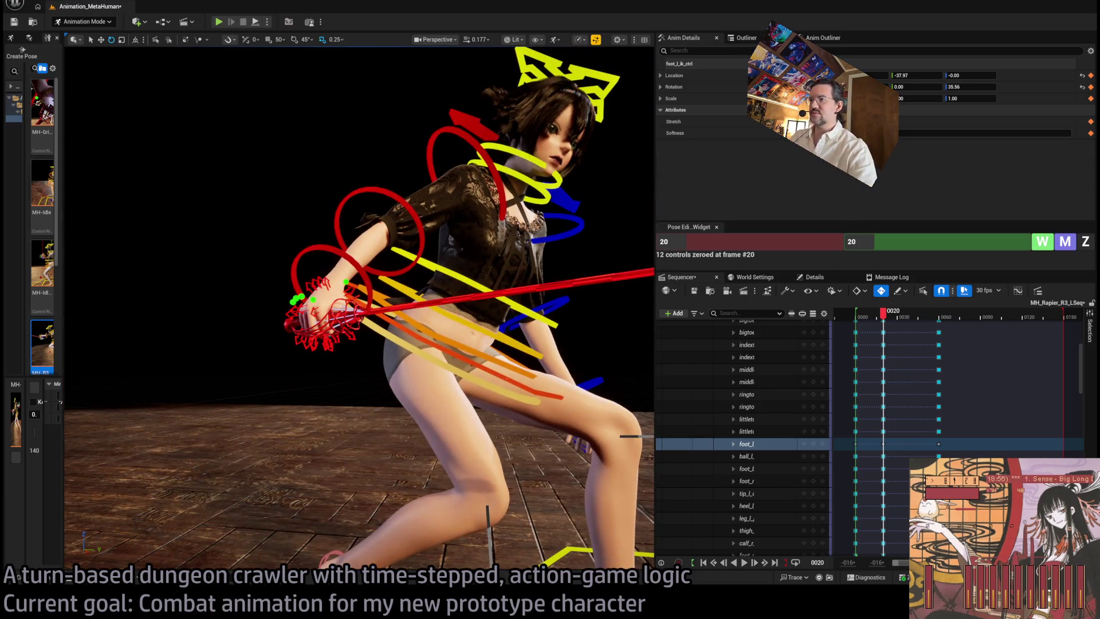
Turn the body control to about 60.82 degrees
click(573, 553)
key(f)
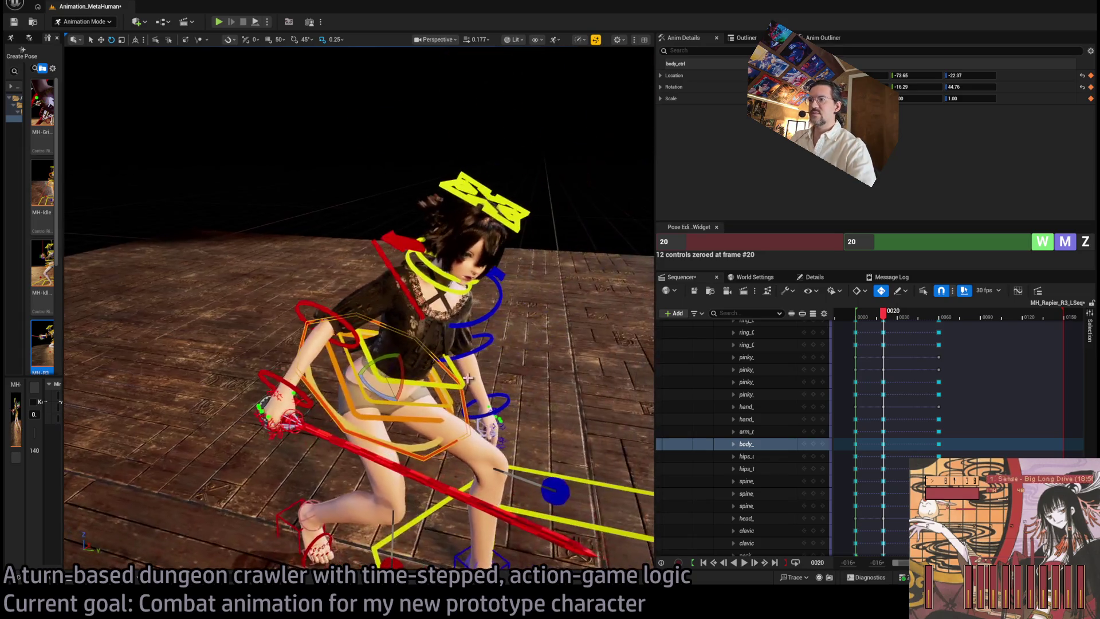
drag(401, 381, 408, 377)
click(397, 427)
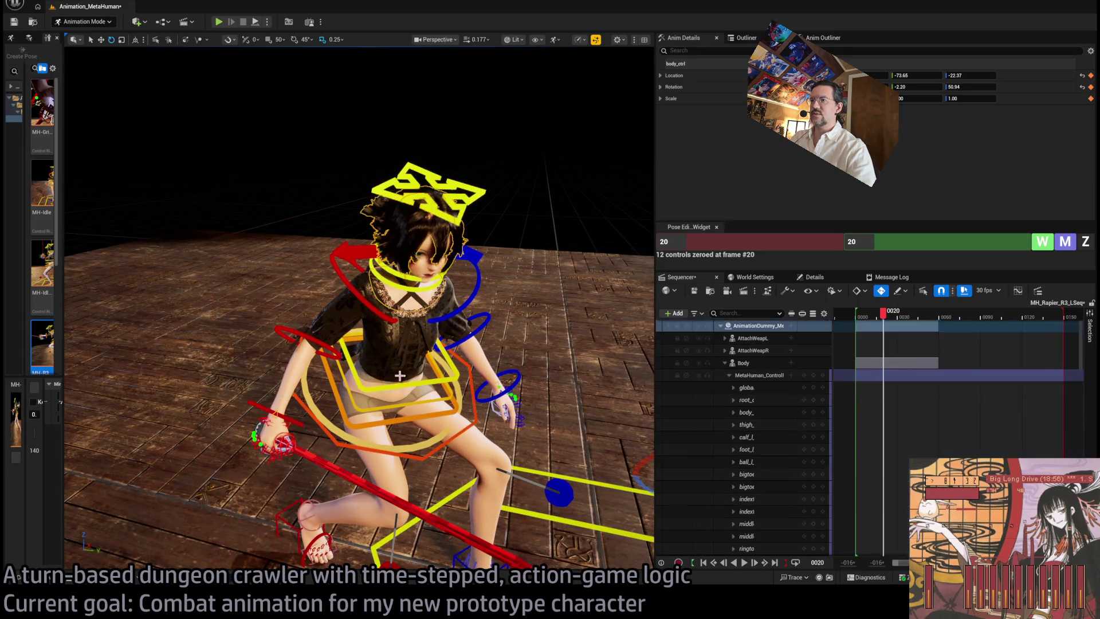
click(393, 392)
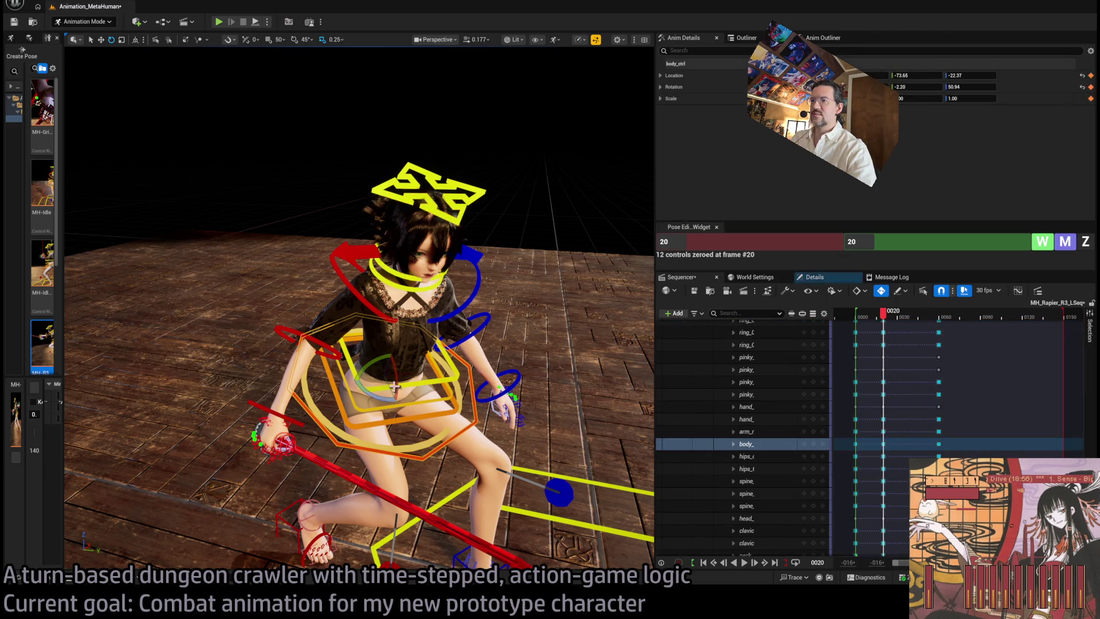
drag(388, 394, 395, 380)
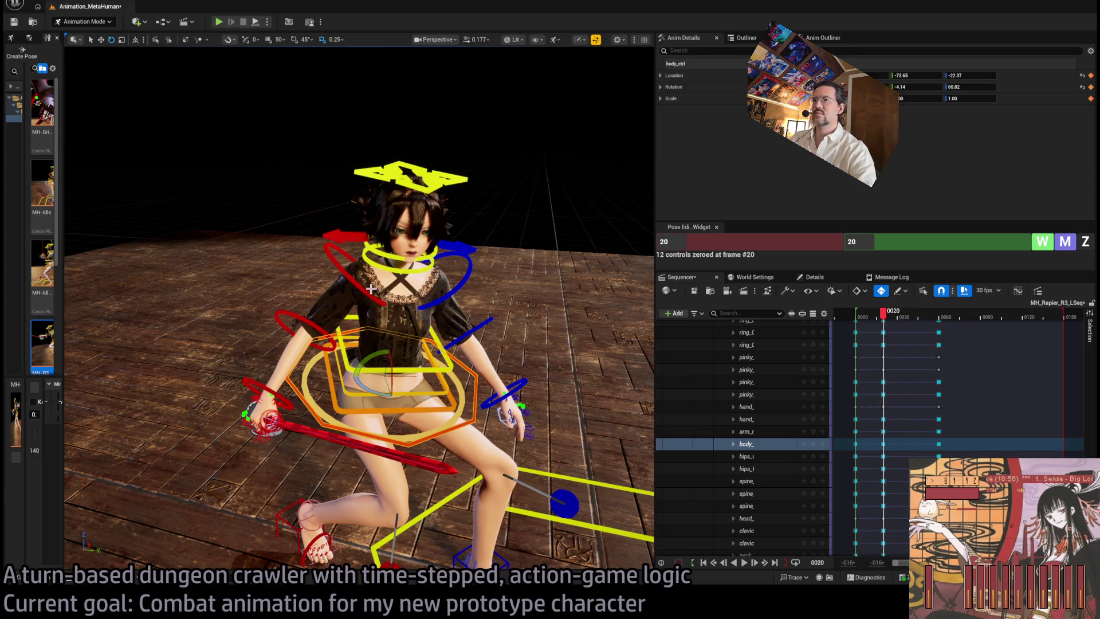
Rotate the head control to about -46.49 degrees
click(445, 185)
drag(403, 241, 372, 241)
key(f)
drag(440, 227, 439, 226)
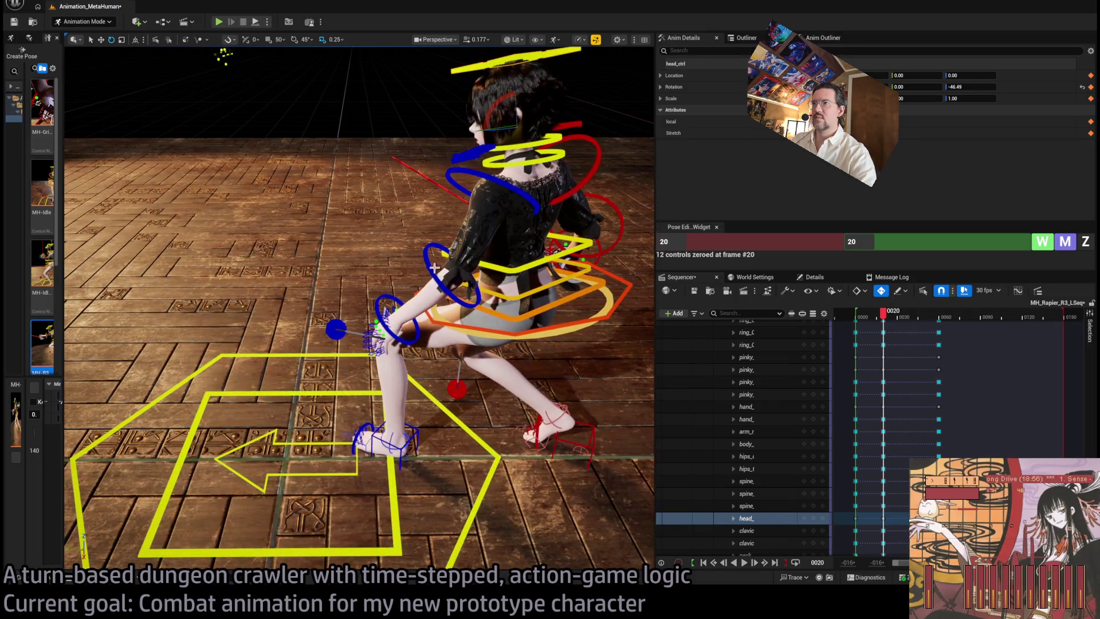
Nudge body_ctrl so its rotation reads about -8.33 and 59.32
click(491, 182)
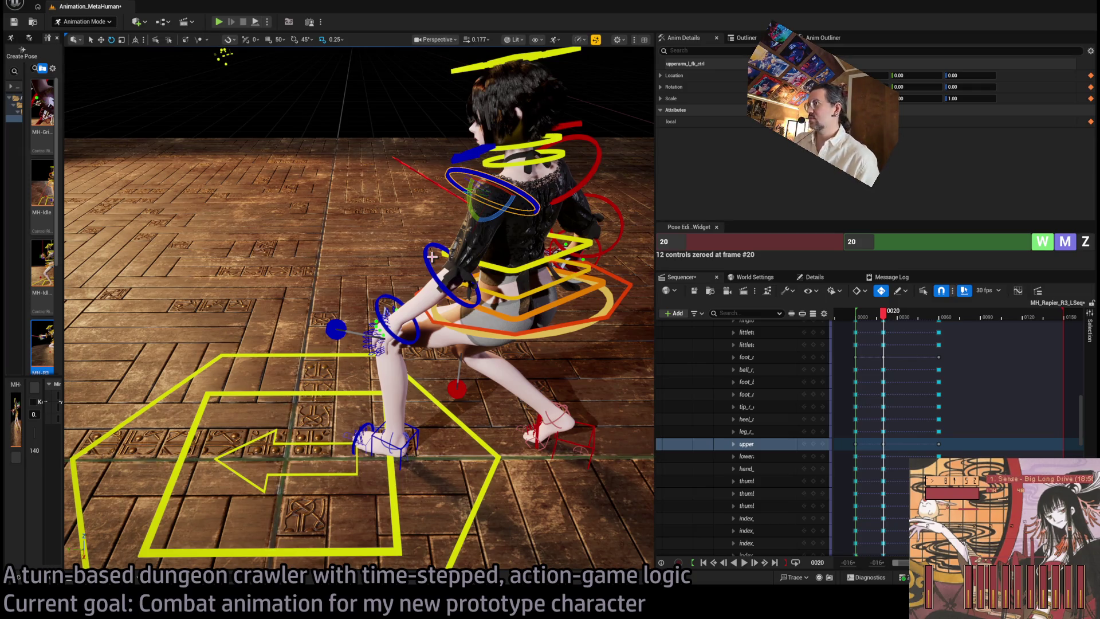
drag(440, 227, 435, 274)
click(447, 231)
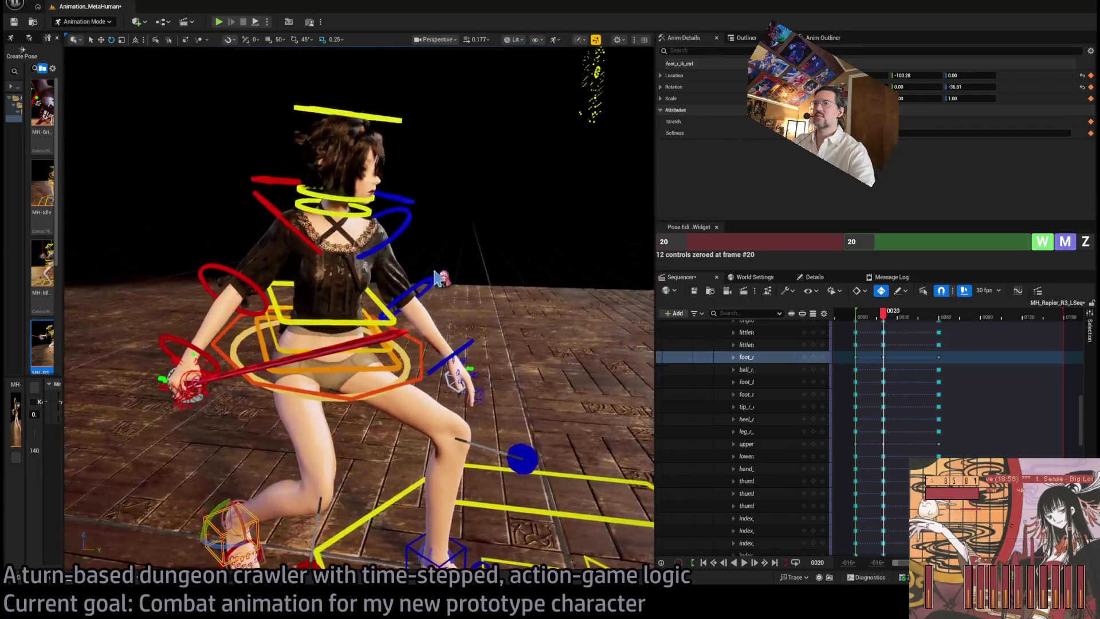
click(192, 383)
drag(192, 382, 69, 376)
drag(355, 340, 354, 342)
mouse_move(459, 315)
mouse_down()
mouse_move(434, 291)
mouse_move(552, 171)
mouse_move(393, 281)
mouse_move(423, 313)
mouse_move(398, 306)
mouse_move(407, 290)
mouse_move(408, 329)
mouse_up()
Raise the right forearm and upper arm so the rapier points up-right, lifting the shoulder about 29 degrees
click(407, 291)
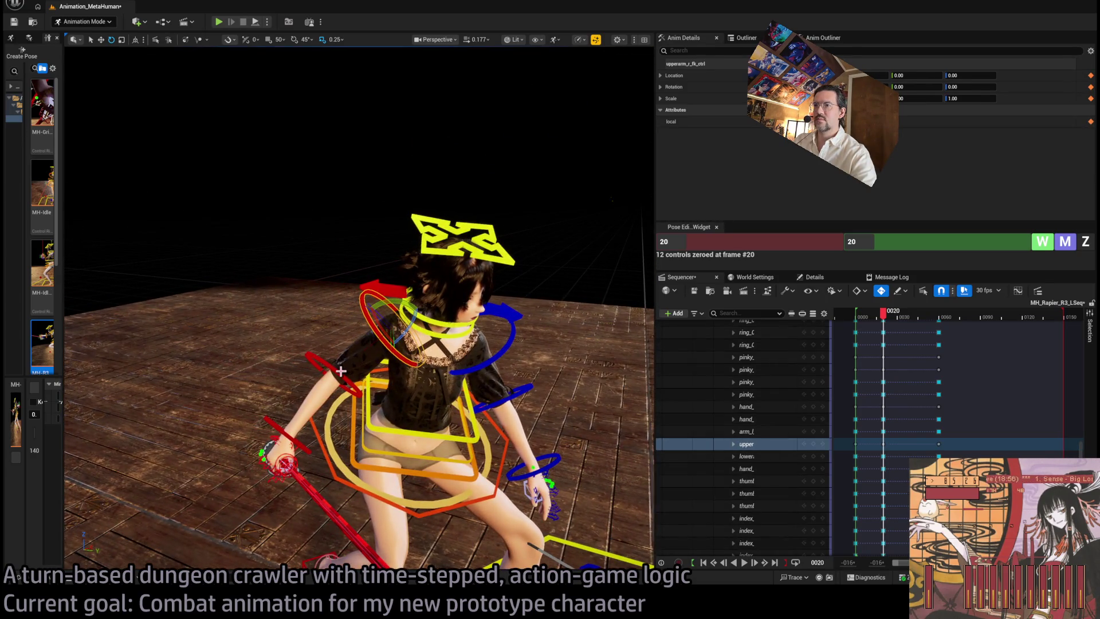
click(323, 372)
mouse_move(332, 353)
mouse_down()
mouse_move(317, 378)
mouse_move(409, 377)
mouse_up()
click(408, 378)
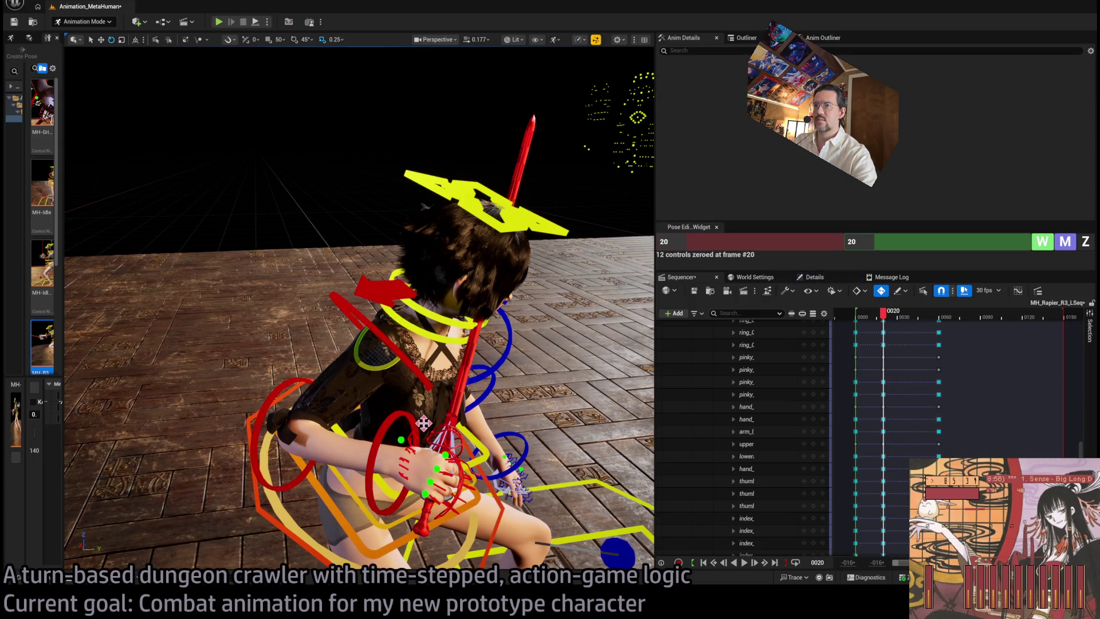
key(ctrl+z)
click(415, 374)
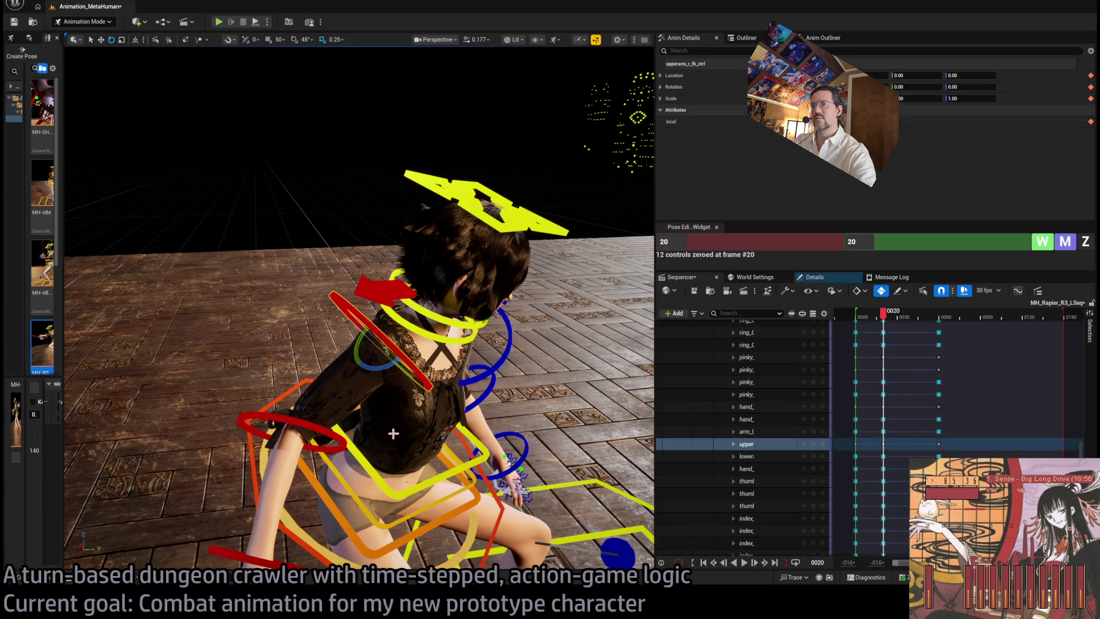
click(298, 438)
drag(318, 450, 354, 419)
click(395, 355)
mouse_move(401, 349)
mouse_down()
mouse_move(417, 327)
mouse_move(438, 345)
mouse_move(458, 342)
mouse_move(298, 335)
mouse_up()
click(395, 289)
Rotate the left clavicle control about 8 degrees
click(143, 329)
drag(143, 330, 171, 327)
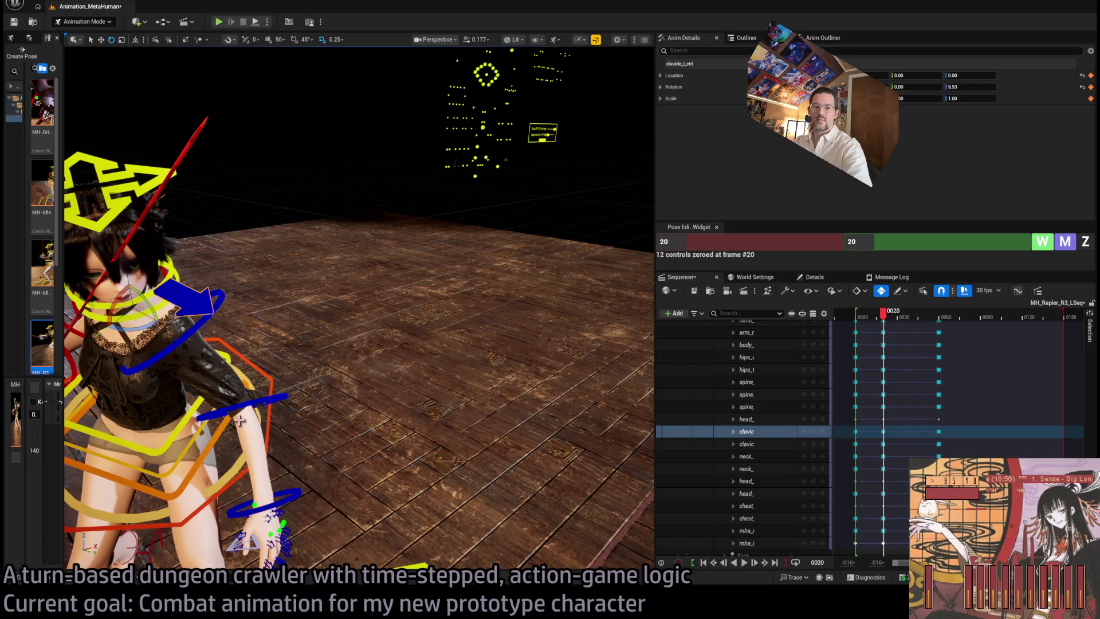
key(f)
mouse_move(343, 344)
mouse_down()
mouse_move(424, 401)
mouse_move(455, 454)
mouse_move(421, 461)
mouse_up()
Rotate the right hand control to about -6.63 and -45.03 to angle the rapier
click(428, 461)
mouse_move(400, 412)
mouse_down()
mouse_move(292, 257)
mouse_move(68, 429)
mouse_up()
mouse_move(304, 329)
mouse_down()
mouse_move(319, 315)
mouse_move(218, 355)
mouse_move(354, 321)
mouse_up()
Face the character and raise the right upper arm control
click(459, 380)
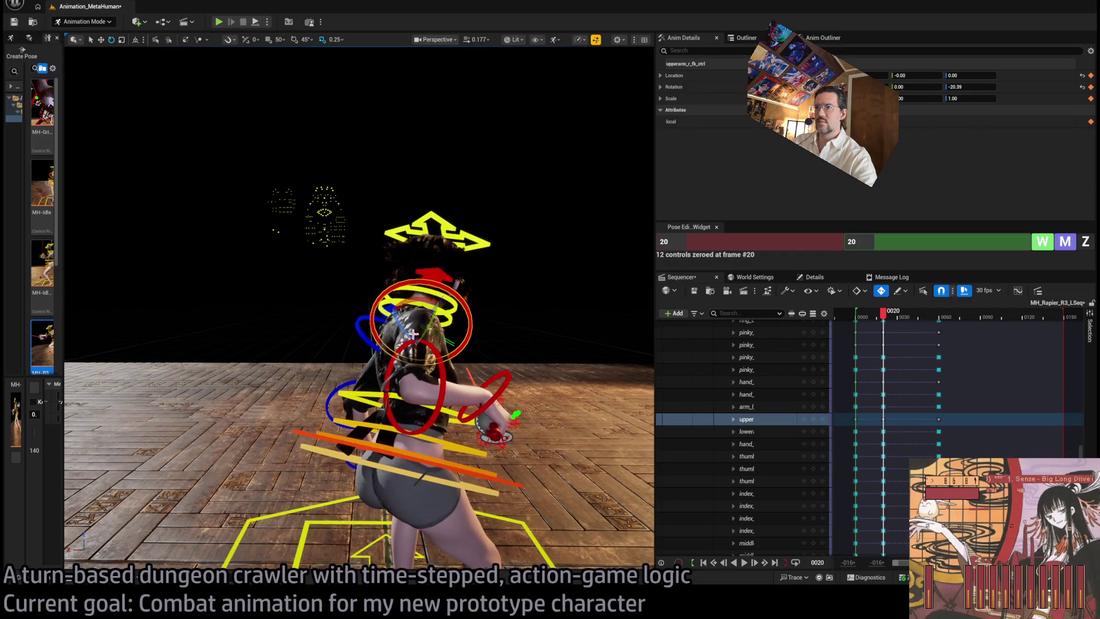
drag(354, 320, 487, 309)
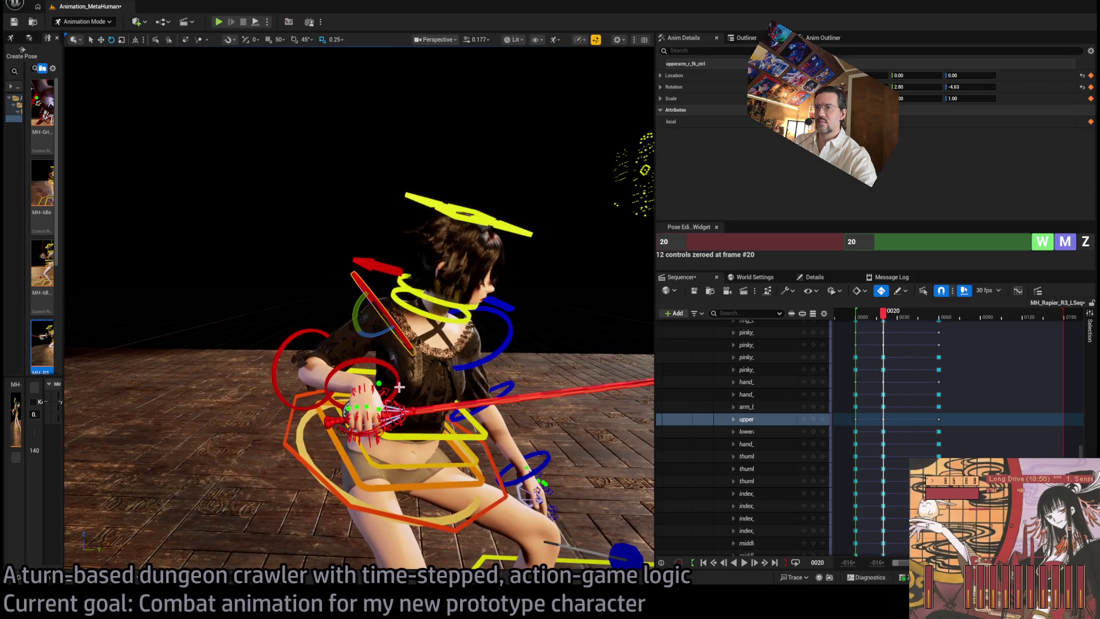
click(384, 400)
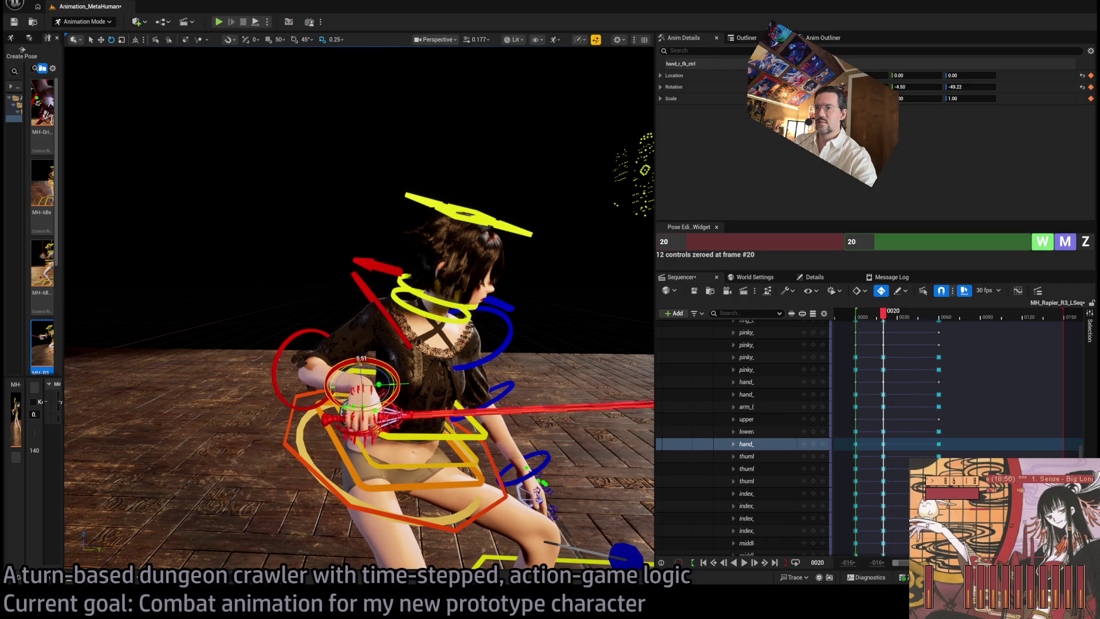
mouse_move(356, 407)
mouse_down()
mouse_move(444, 197)
mouse_move(334, 215)
mouse_move(311, 351)
mouse_up()
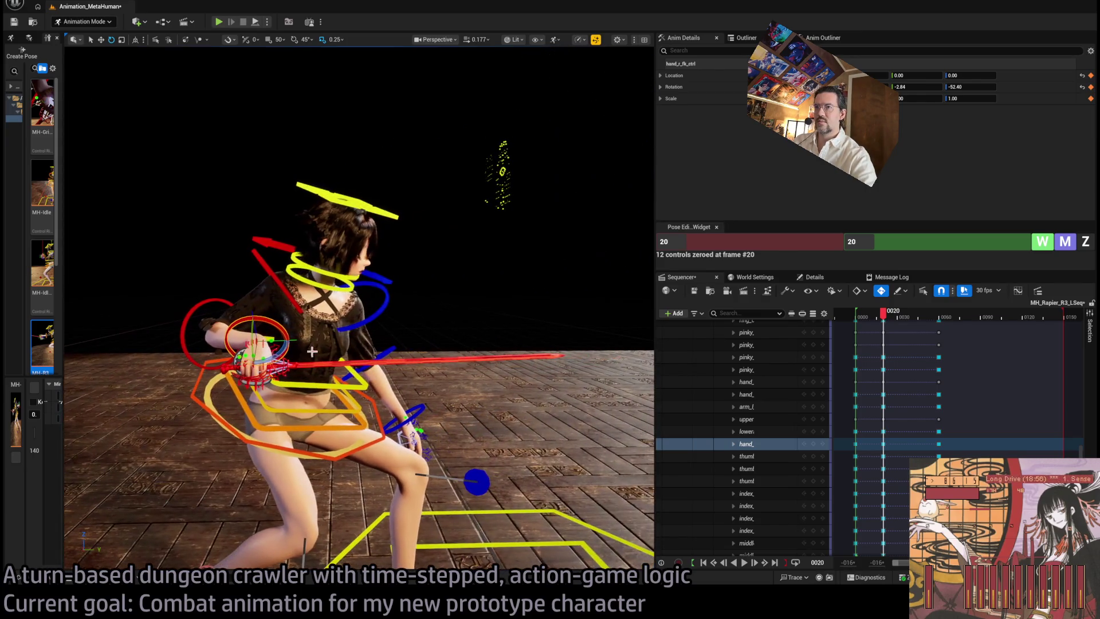
click(290, 297)
drag(254, 275, 265, 303)
Rotate the right hand repeatedly until the rapier is level, ending at -8.41, -48.85
click(280, 367)
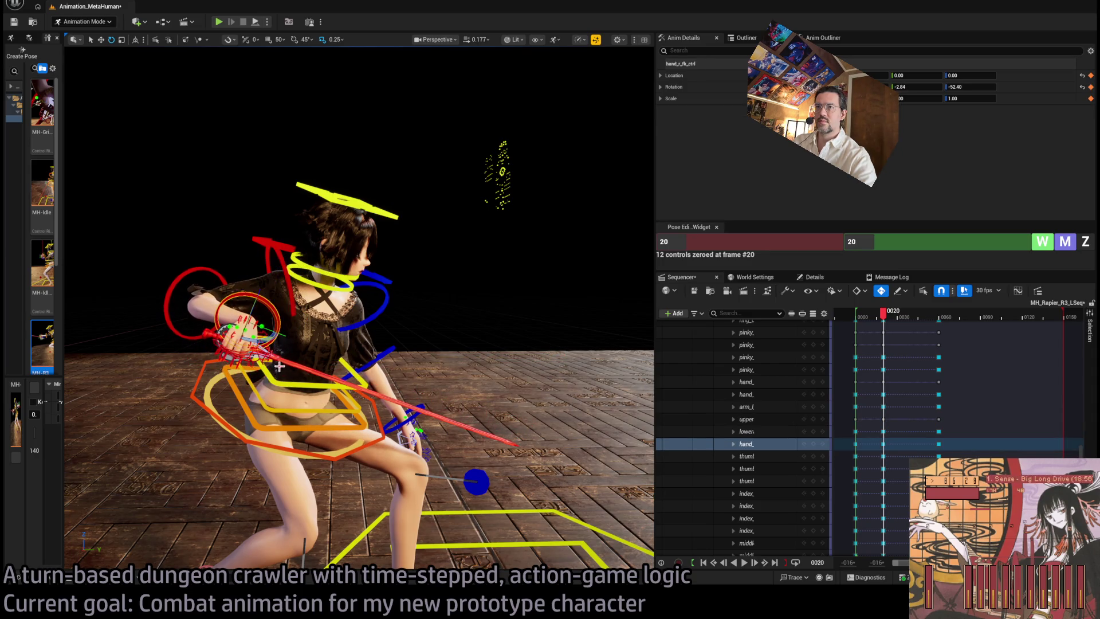
mouse_move(263, 340)
mouse_down()
mouse_move(273, 269)
mouse_move(310, 210)
mouse_up()
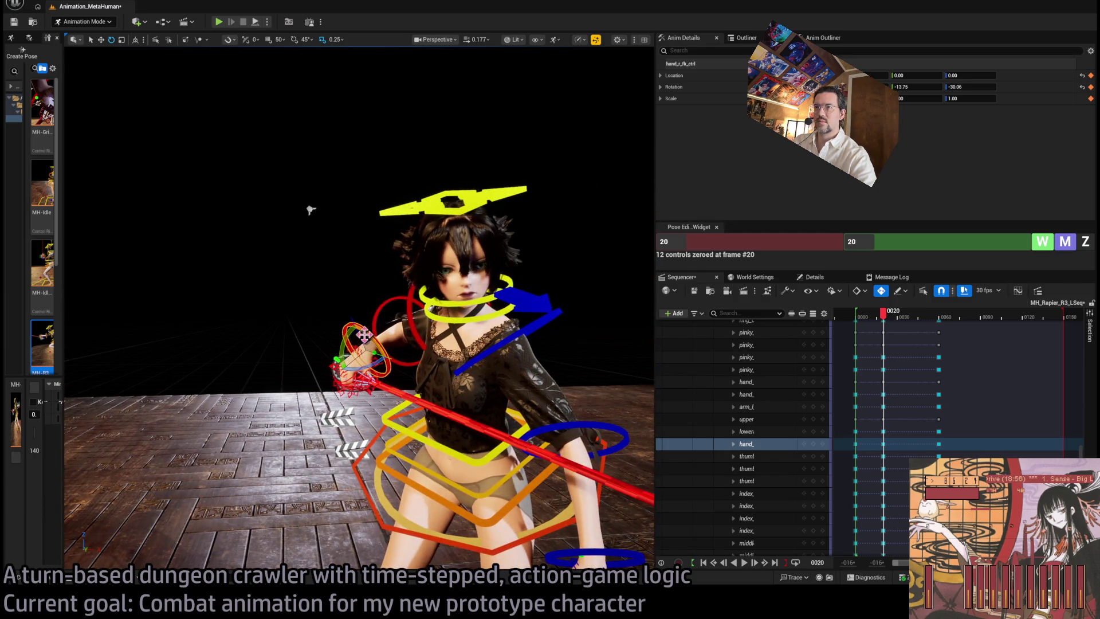
drag(364, 334, 360, 320)
drag(361, 362, 369, 381)
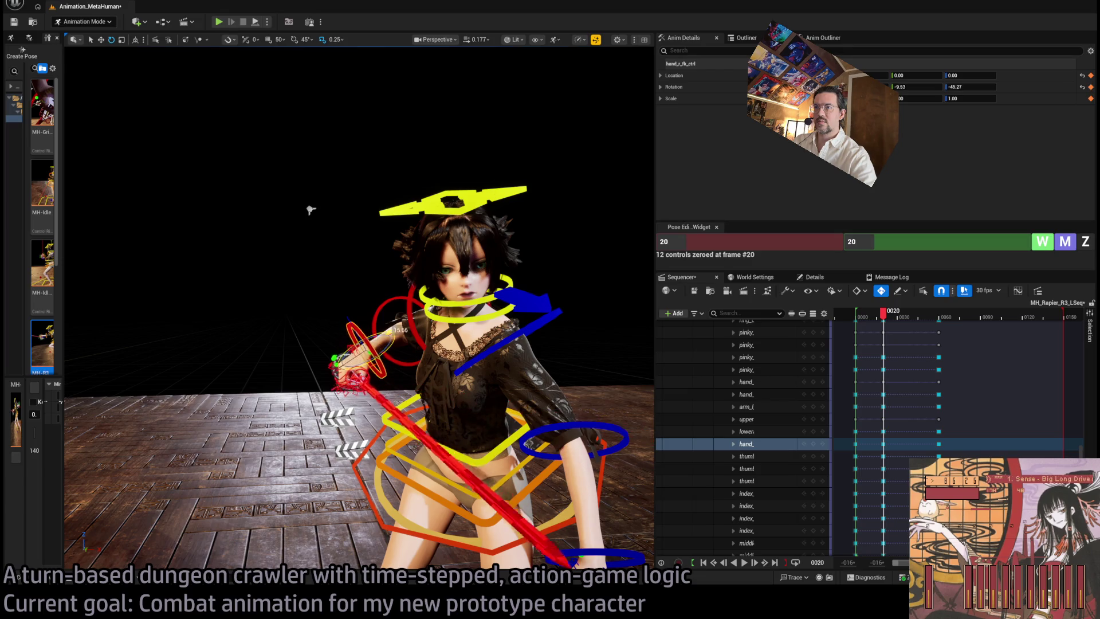
drag(389, 330, 372, 350)
mouse_move(367, 274)
mouse_down()
mouse_move(381, 290)
mouse_move(290, 297)
mouse_move(344, 297)
mouse_move(411, 365)
mouse_move(395, 392)
mouse_move(385, 365)
mouse_up()
click(411, 364)
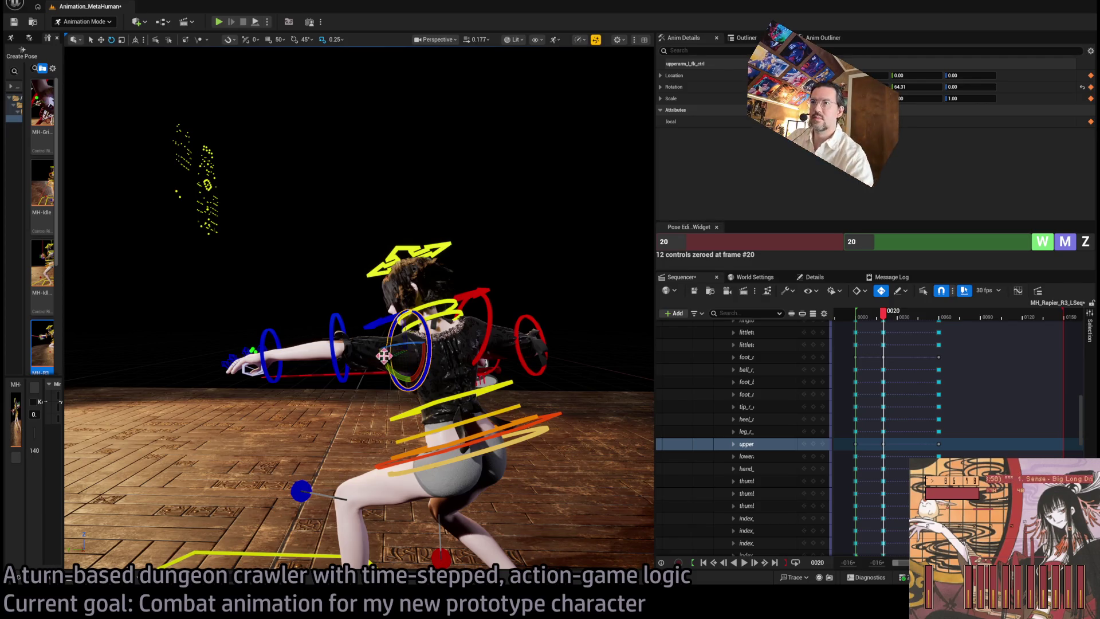
Raise the left upper arm toward shoulder height, bend the left forearm, and swing the arm further forward
drag(384, 355, 410, 315)
click(342, 323)
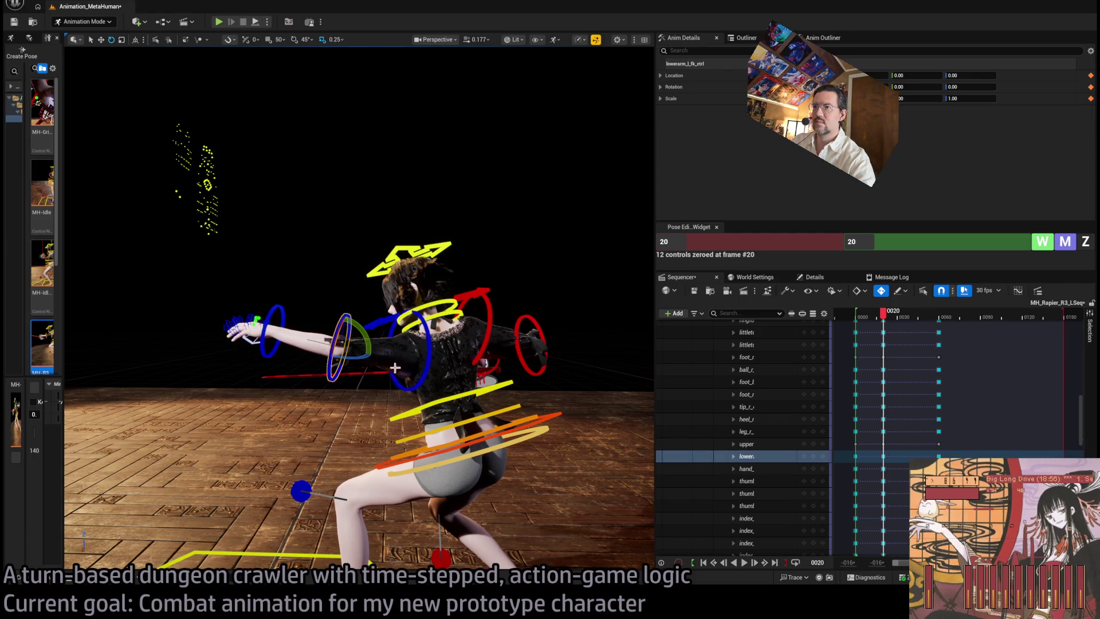
mouse_move(338, 336)
mouse_down()
mouse_move(340, 327)
mouse_move(372, 358)
mouse_move(382, 334)
mouse_move(394, 350)
mouse_up()
click(426, 344)
mouse_move(343, 286)
mouse_down()
mouse_move(87, 185)
mouse_move(128, 184)
mouse_move(80, 182)
mouse_up()
drag(358, 326, 379, 319)
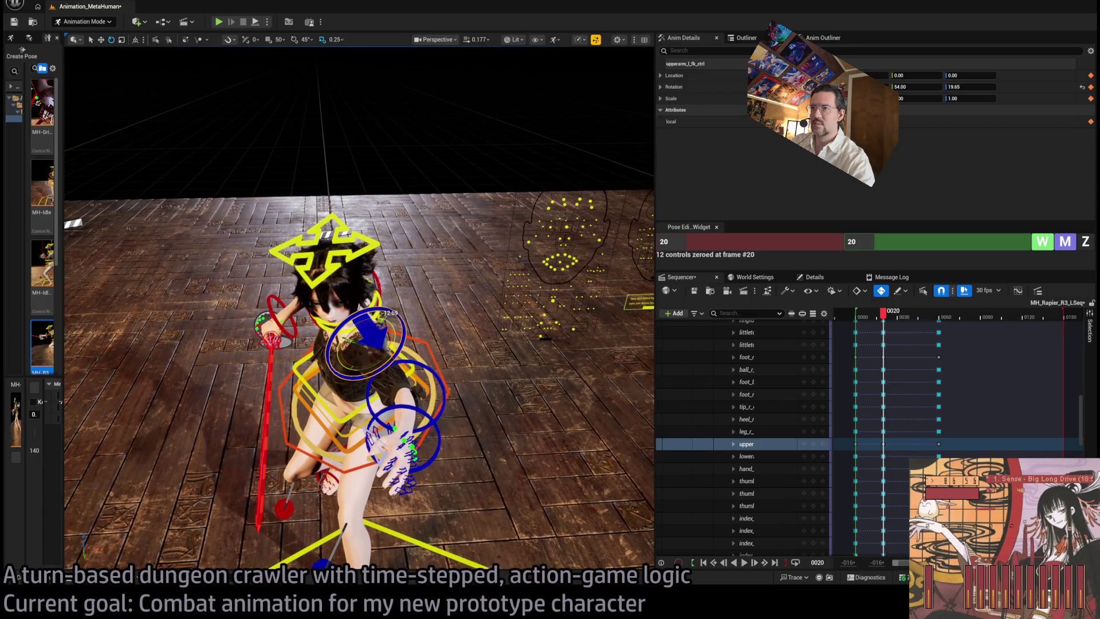
Lower the left upper arm slightly to about 30.25 and 22.44 at frame 20
click(435, 393)
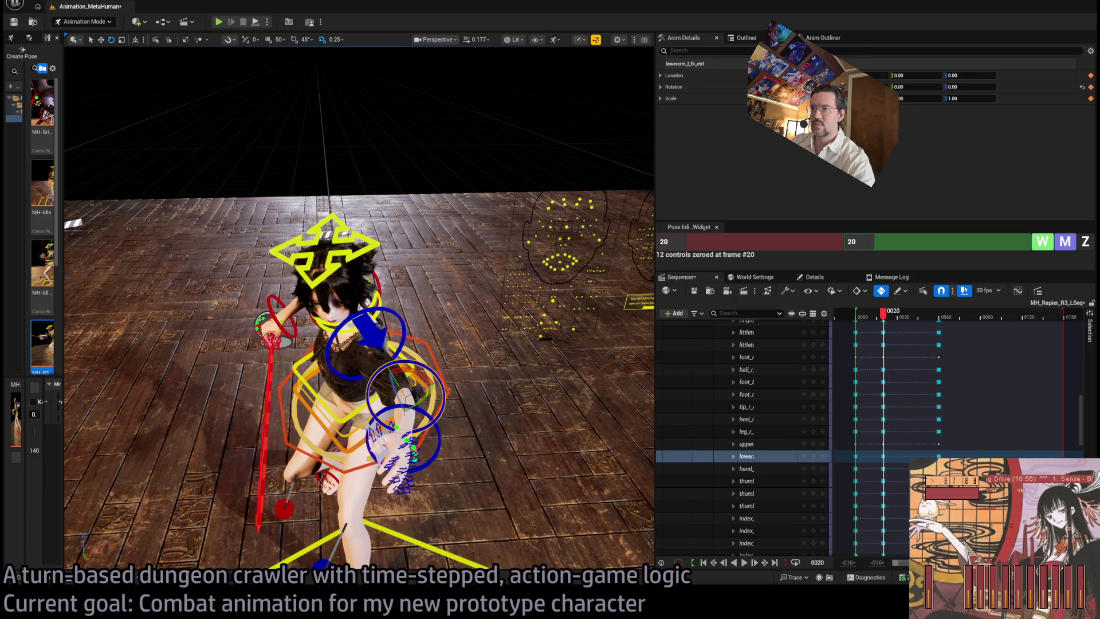
click(388, 370)
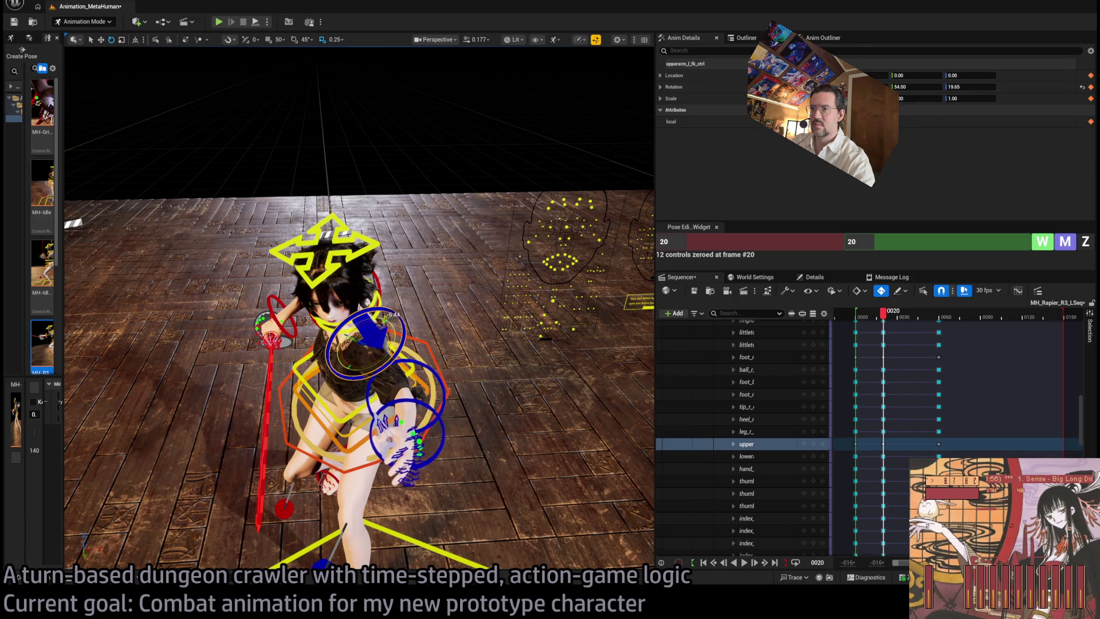
drag(358, 349, 390, 372)
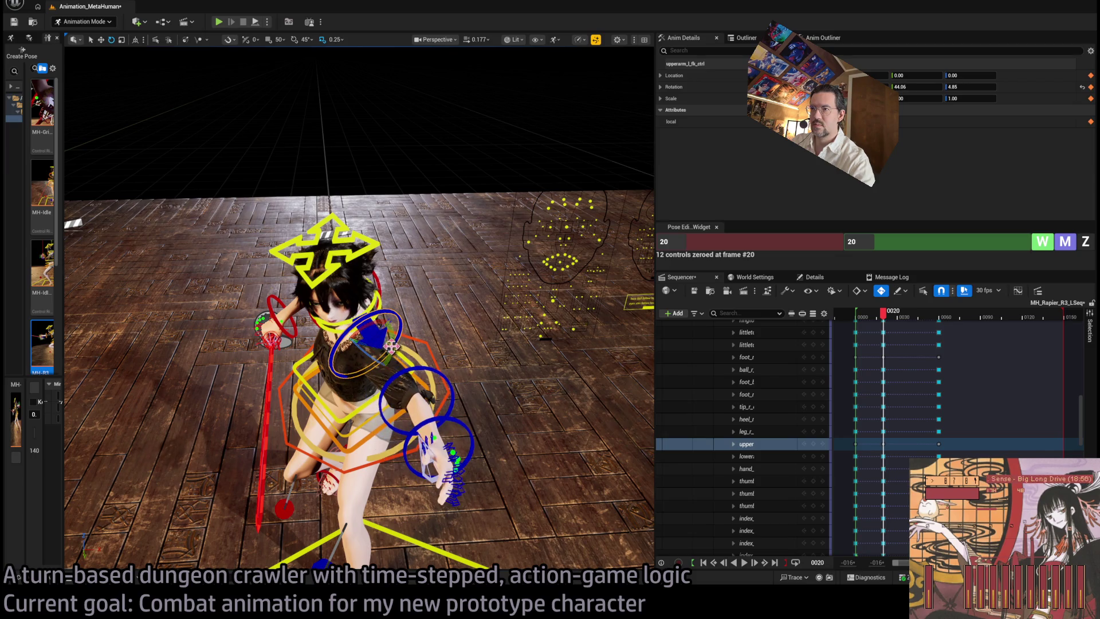
drag(381, 385, 356, 305)
click(356, 304)
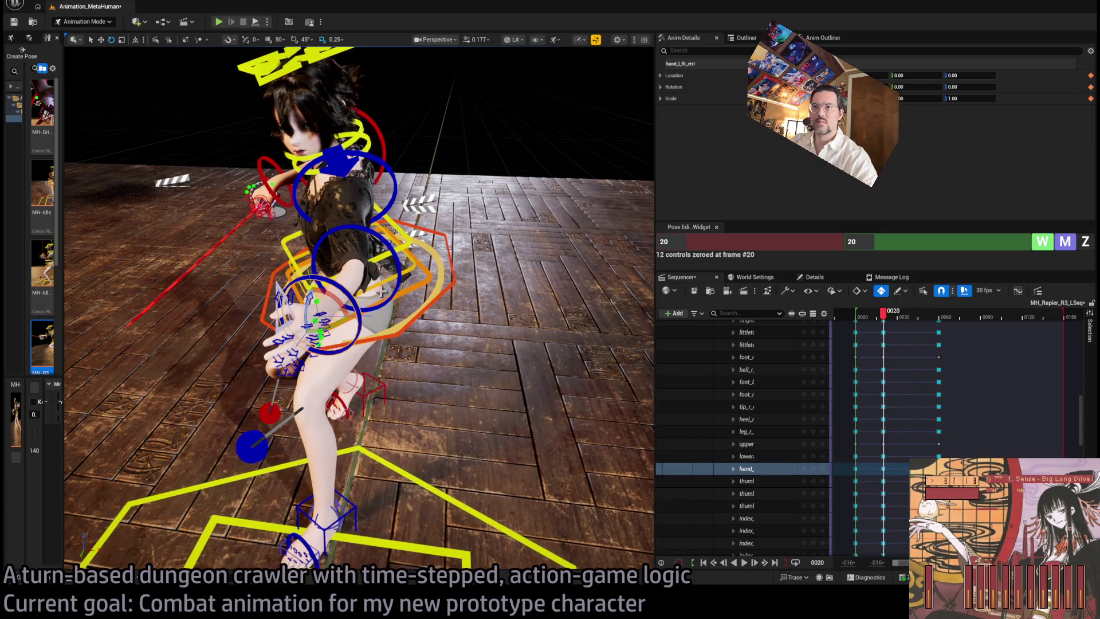
scroll(380, 289, up, 10)
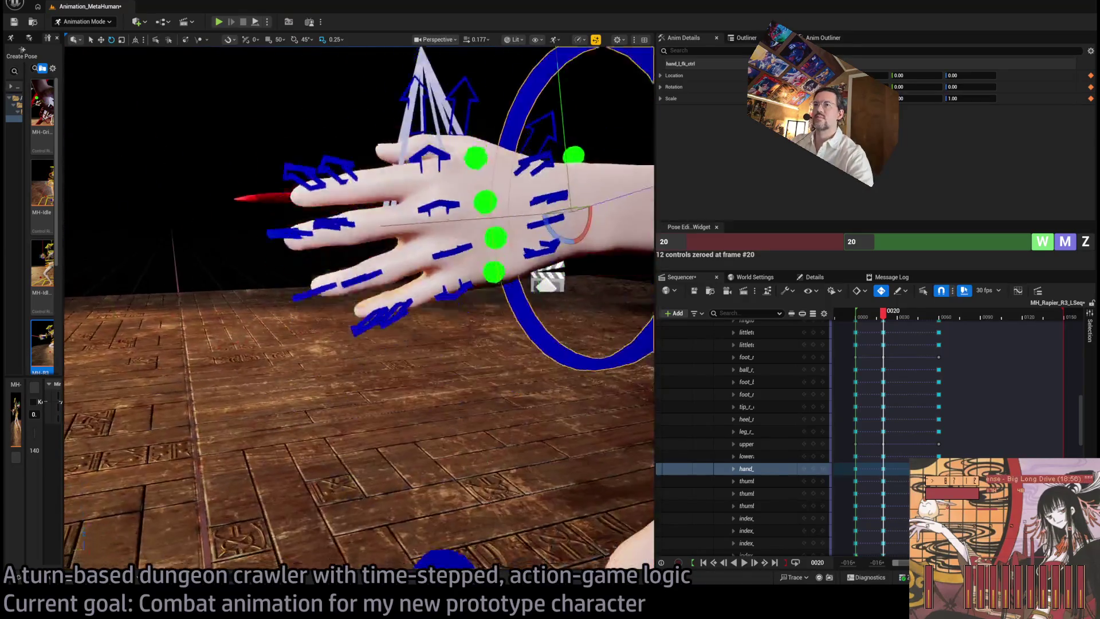
scroll(366, 286, down, 5)
click(435, 462)
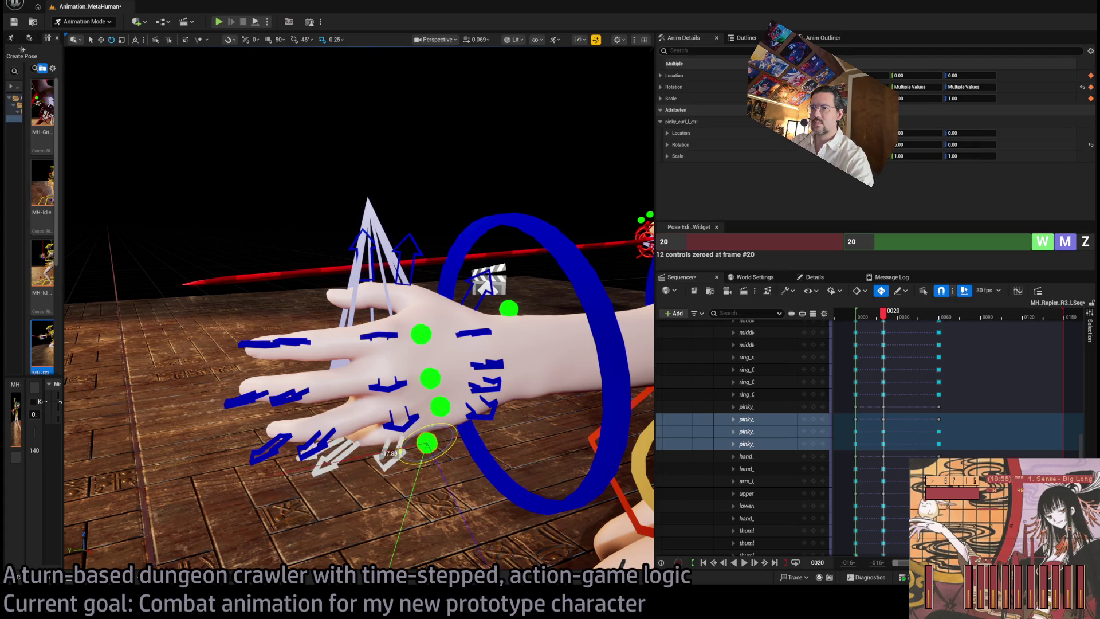
click(439, 407)
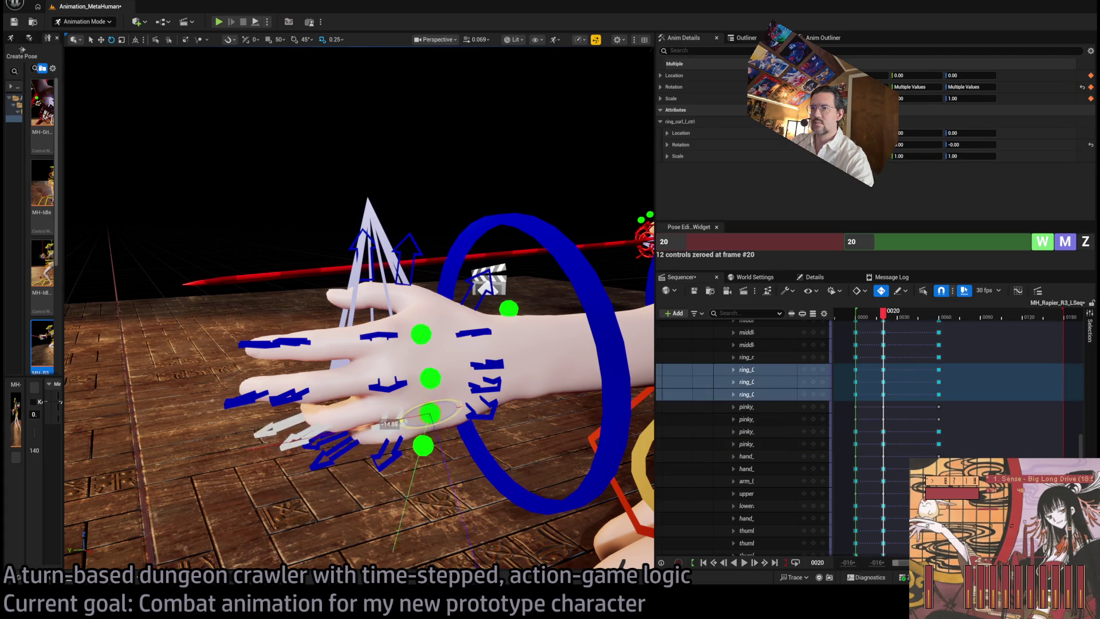
click(426, 395)
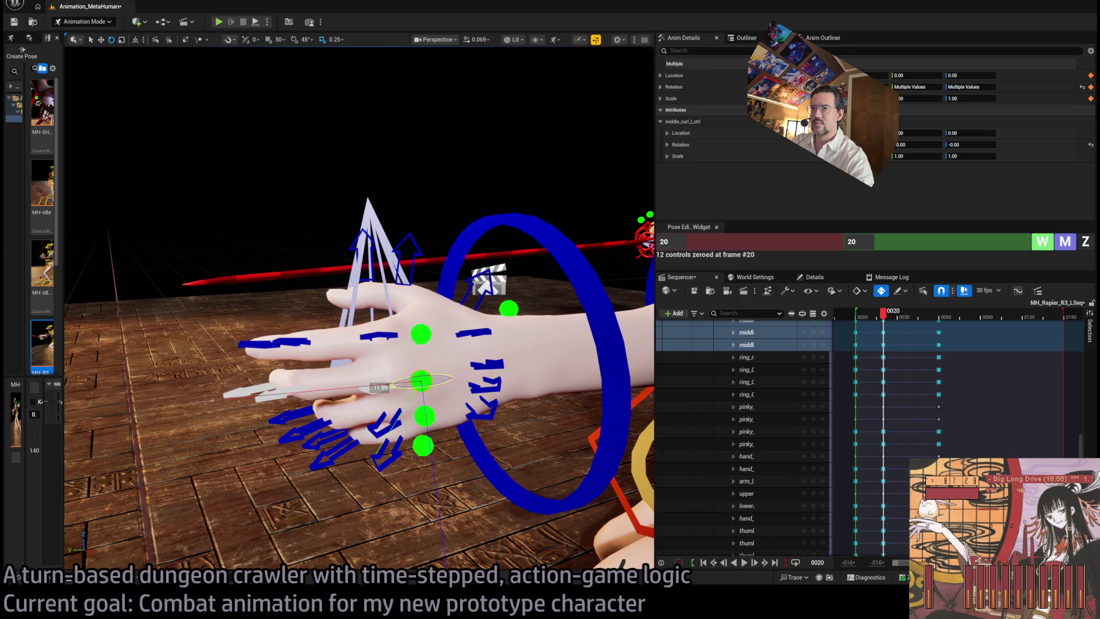
scroll(388, 322, down, 3)
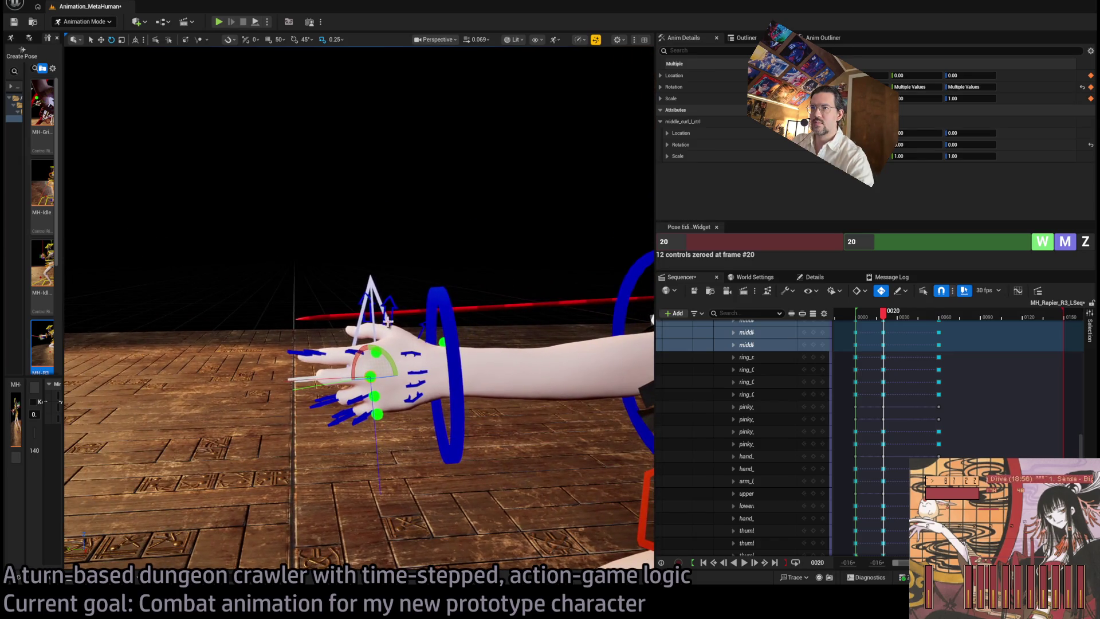
drag(412, 303, 417, 324)
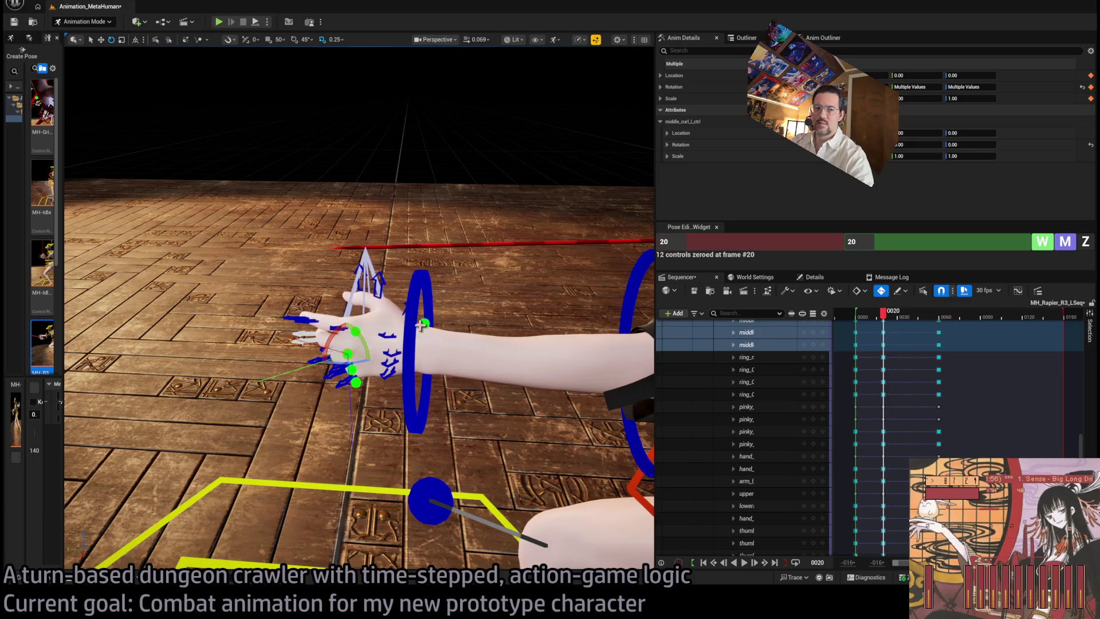
click(424, 323)
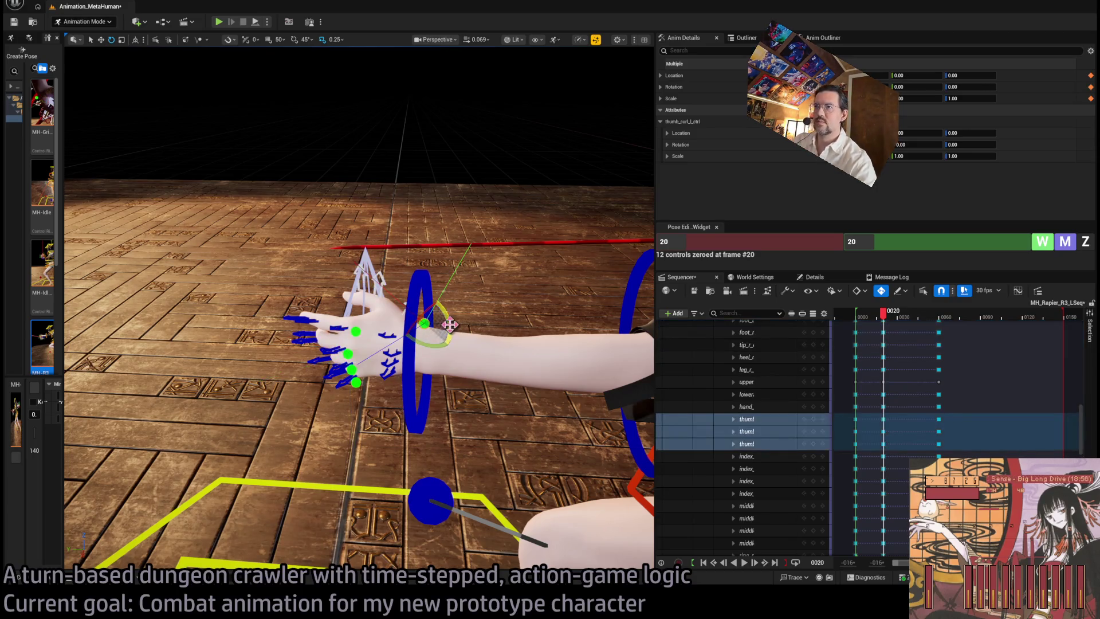
drag(443, 351, 258, 355)
click(379, 311)
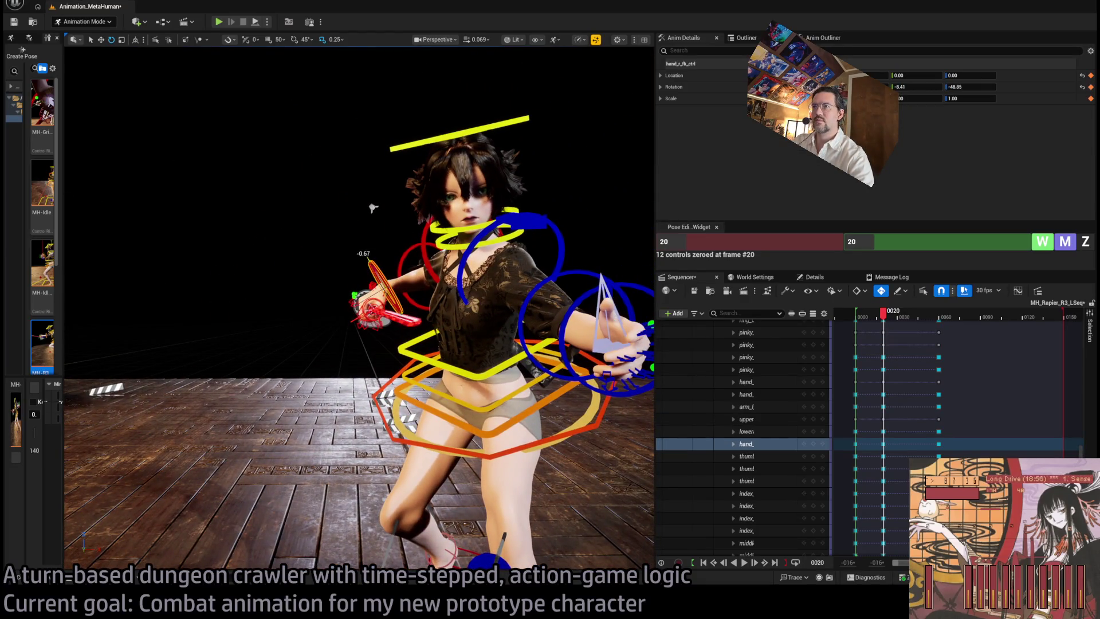
key(f)
scroll(433, 272, down, 5)
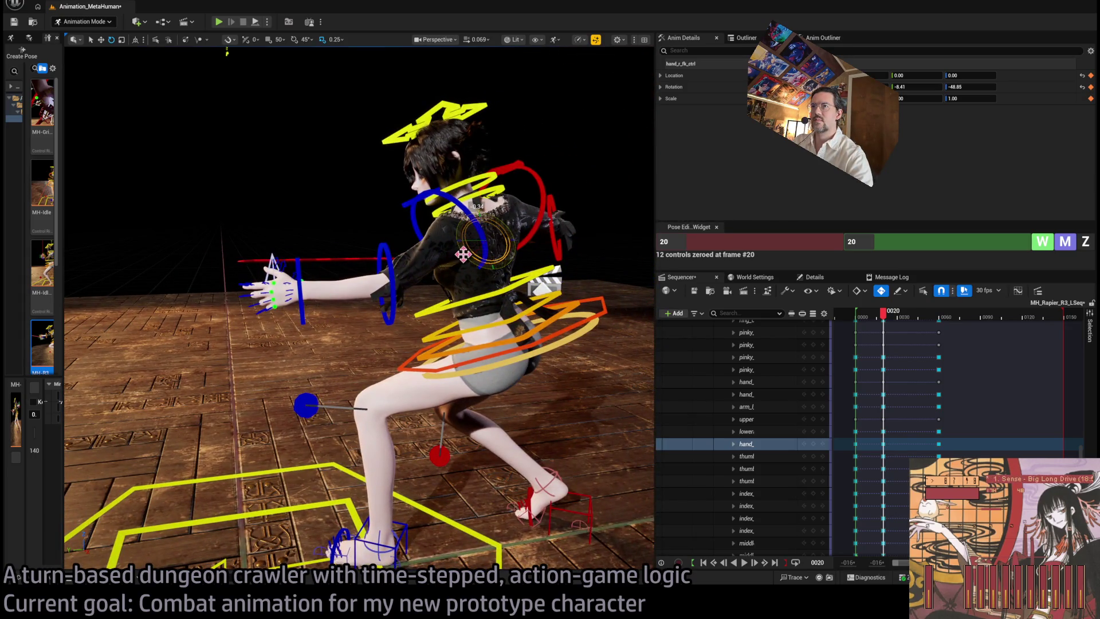
mouse_move(463, 254)
mouse_down()
mouse_move(346, 266)
mouse_move(86, 185)
mouse_move(430, 276)
mouse_up()
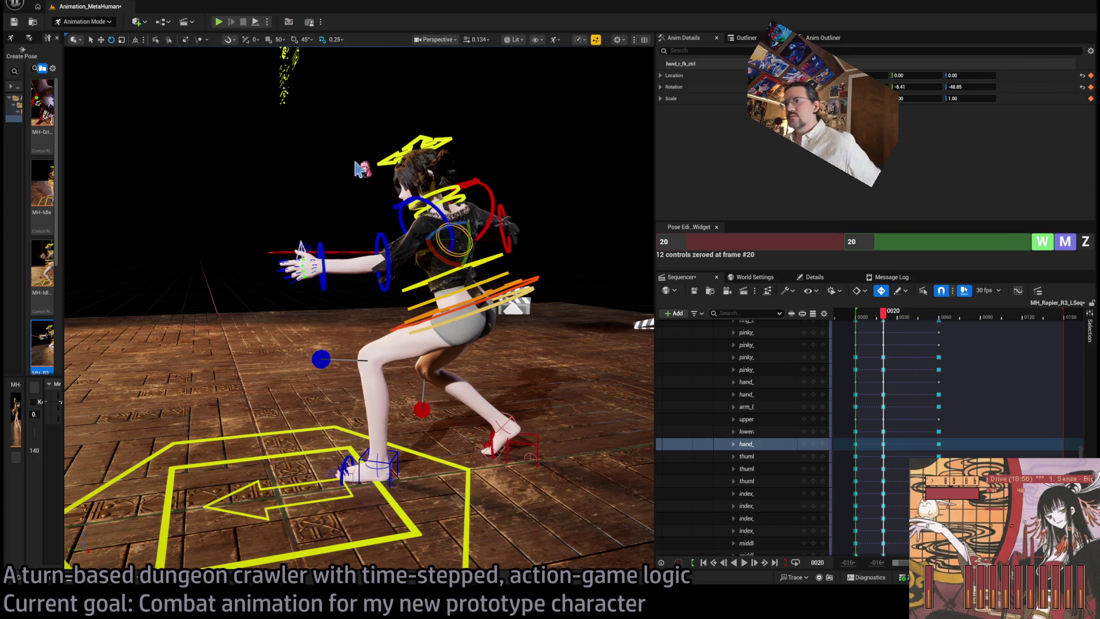
mouse_move(398, 200)
mouse_down()
mouse_move(369, 160)
mouse_move(398, 192)
mouse_up()
Move the body control down to lower the hips and deepen the crouch
click(525, 277)
key(w)
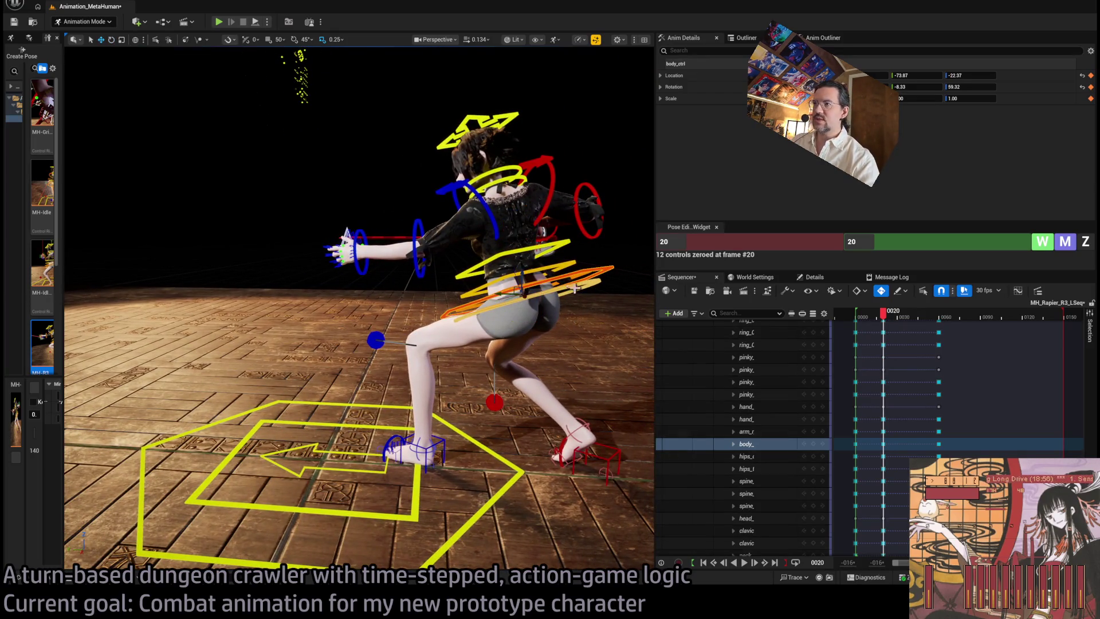
mouse_move(520, 276)
mouse_down()
mouse_move(510, 320)
mouse_move(521, 177)
mouse_move(518, 314)
mouse_up()
key(e)
Rotate the left upper arm to 39.79, 32.95 and the right hand to -8.15, -43.86 to level the rapier
mouse_move(522, 175)
mouse_down()
mouse_move(501, 342)
mouse_move(389, 191)
mouse_move(357, 223)
mouse_move(207, 115)
mouse_move(360, 331)
mouse_move(78, 171)
mouse_move(205, 189)
mouse_up()
click(357, 339)
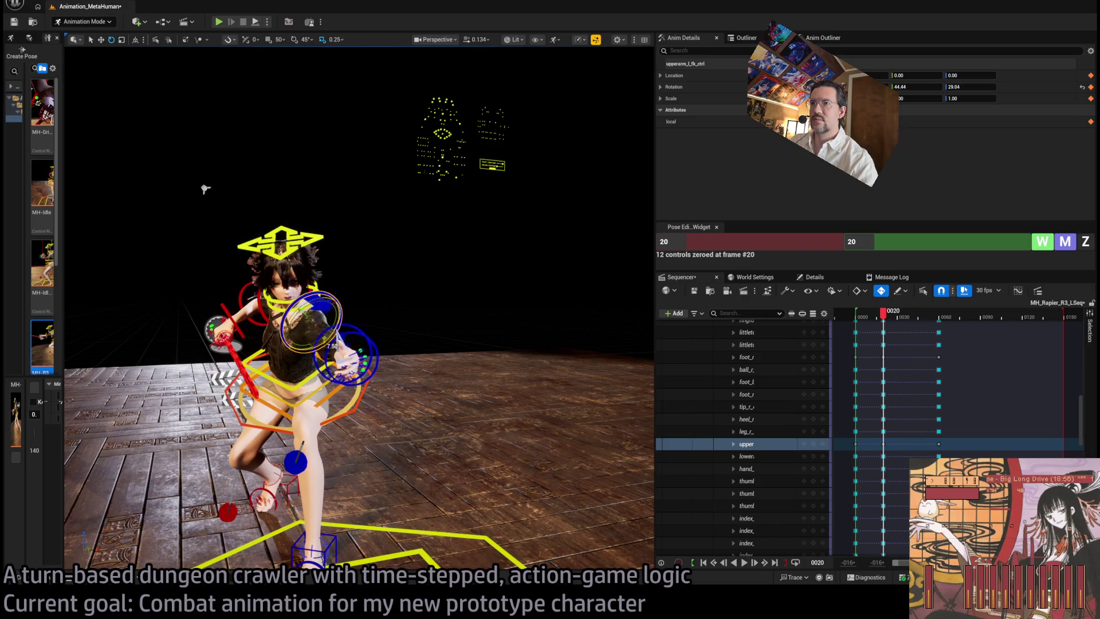
drag(319, 337, 342, 305)
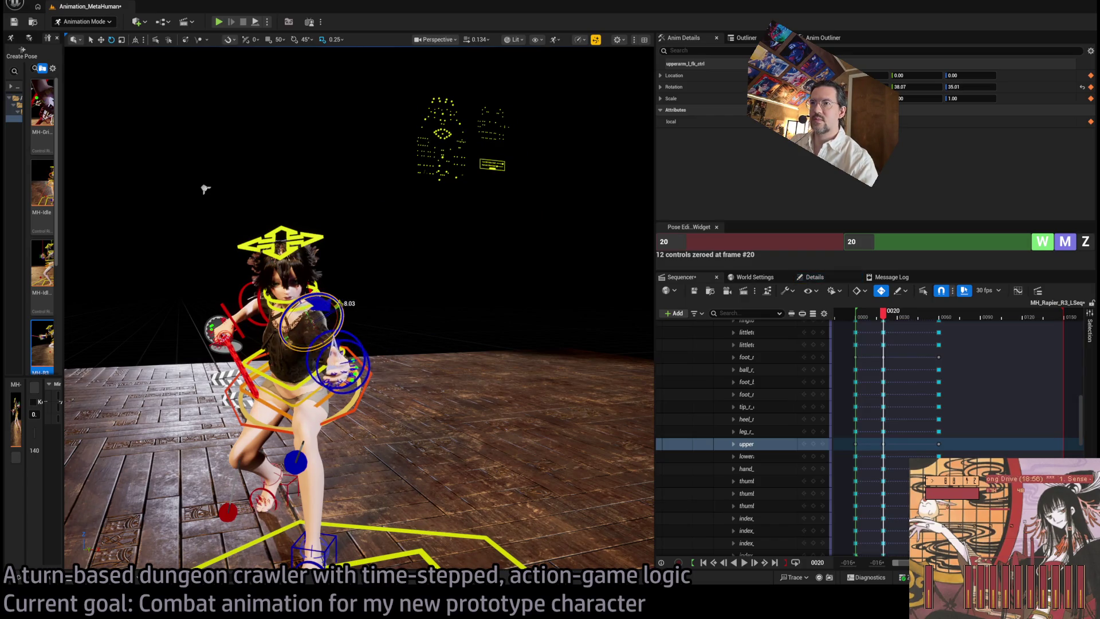
mouse_move(205, 189)
mouse_down()
mouse_move(232, 155)
mouse_move(309, 171)
mouse_up()
click(295, 353)
mouse_move(318, 324)
mouse_down()
mouse_move(332, 155)
mouse_move(333, 168)
mouse_move(84, 49)
mouse_up()
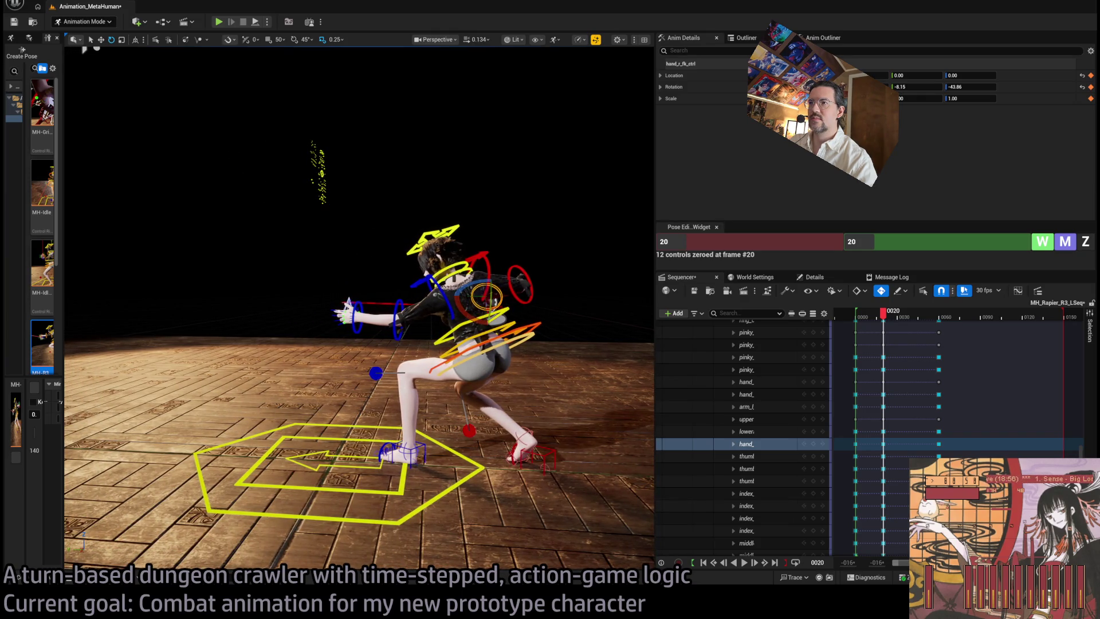
drag(84, 48, 90, 49)
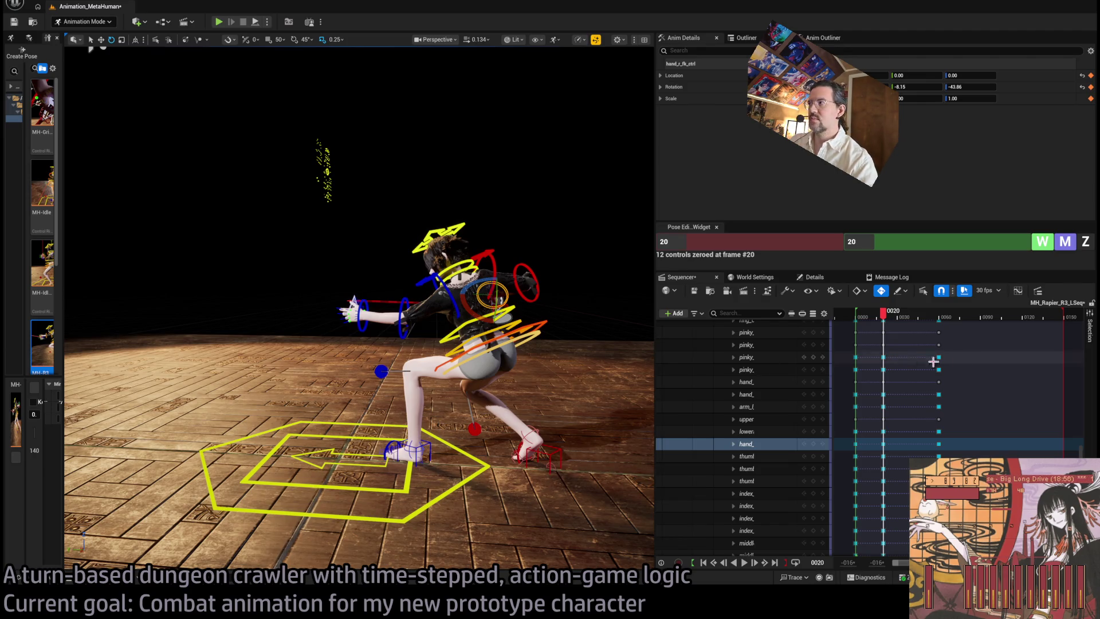
mouse_move(887, 322)
mouse_down()
mouse_move(859, 322)
mouse_move(951, 323)
mouse_move(862, 314)
mouse_move(910, 316)
mouse_move(871, 322)
mouse_move(888, 322)
mouse_up()
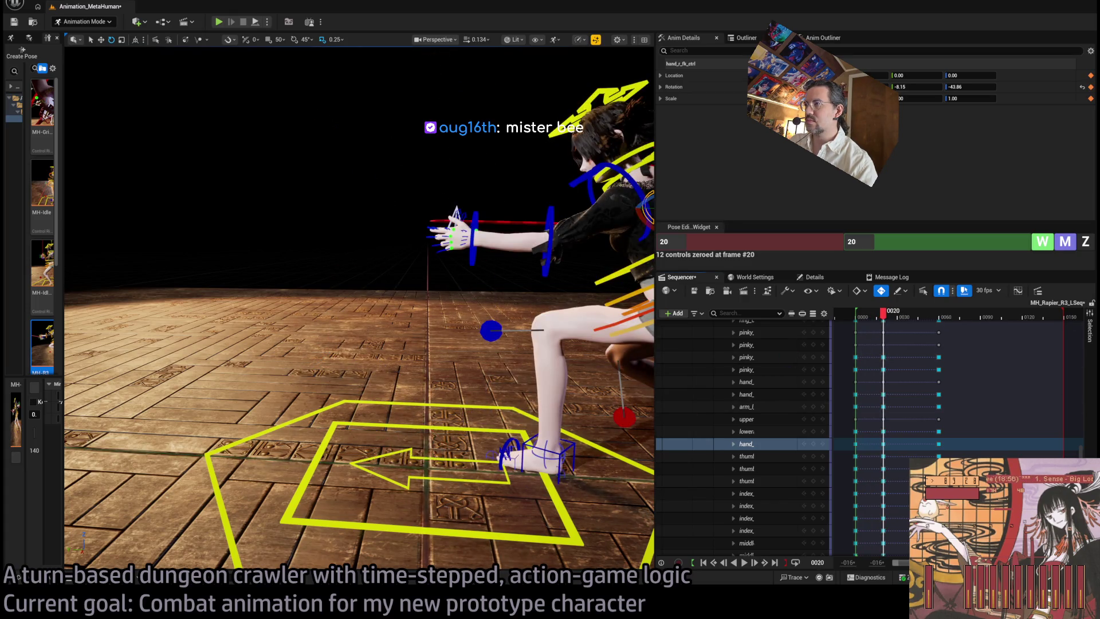
Try shifting the hip control with the move gizmo, then undo the change
scroll(556, 394, down, 3)
click(561, 415)
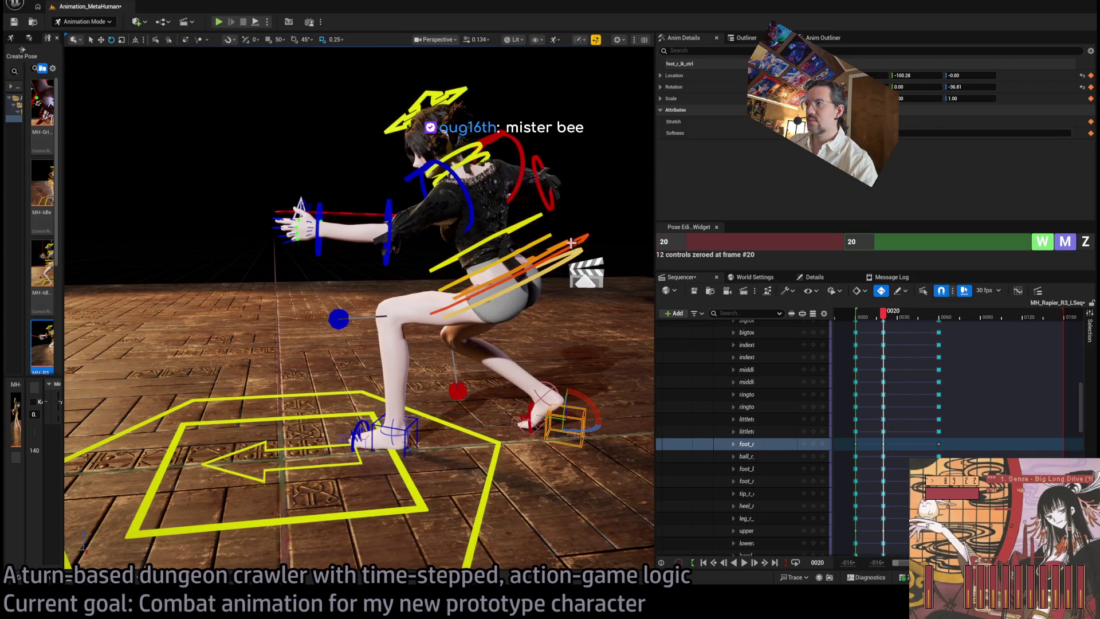
shift+click(571, 250)
shift+click(404, 429)
key(w)
drag(488, 277, 435, 389)
key(ctrl+z)
Move both foot IK controls together to the right and scrub the frames leading to frame 20
click(416, 418)
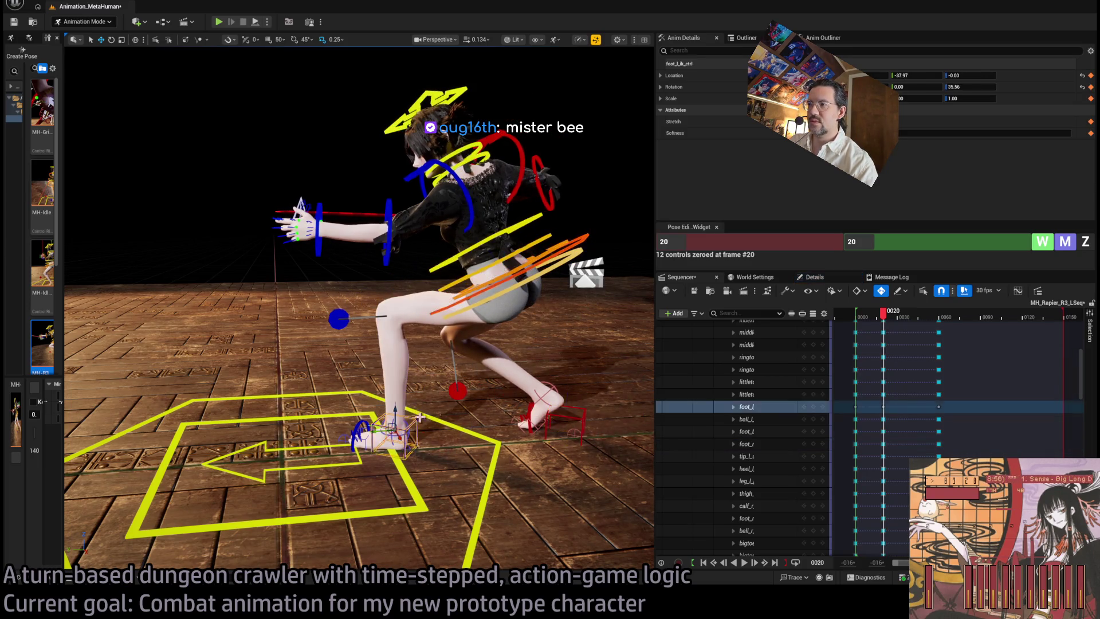
shift+click(546, 414)
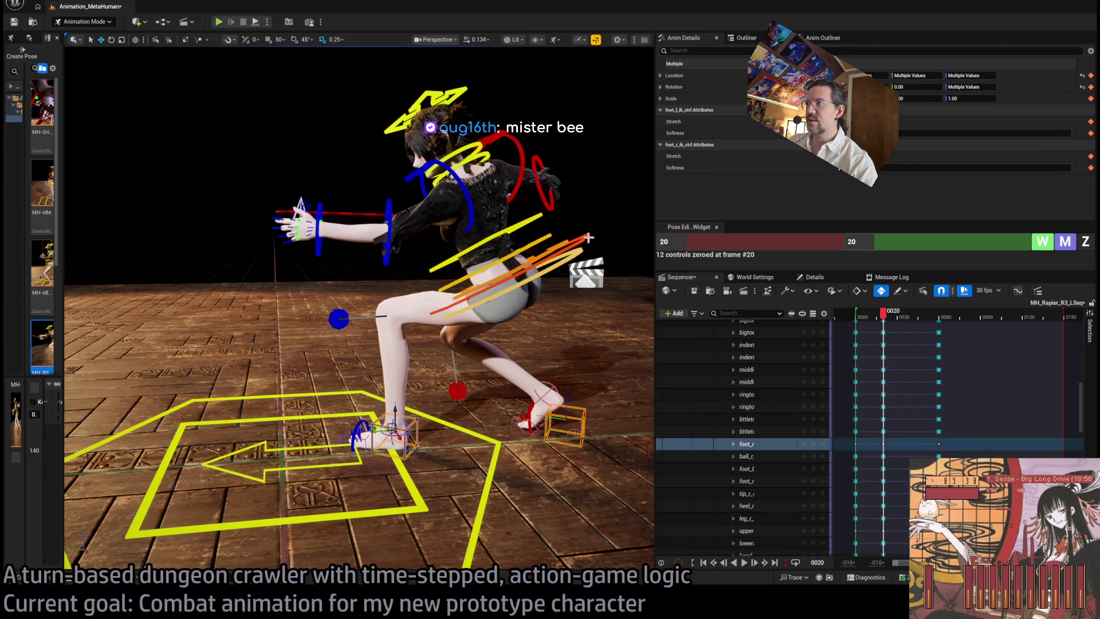
mouse_move(485, 276)
mouse_down()
mouse_move(516, 283)
mouse_move(498, 218)
mouse_move(456, 155)
mouse_move(428, 156)
mouse_up()
drag(872, 315, 884, 319)
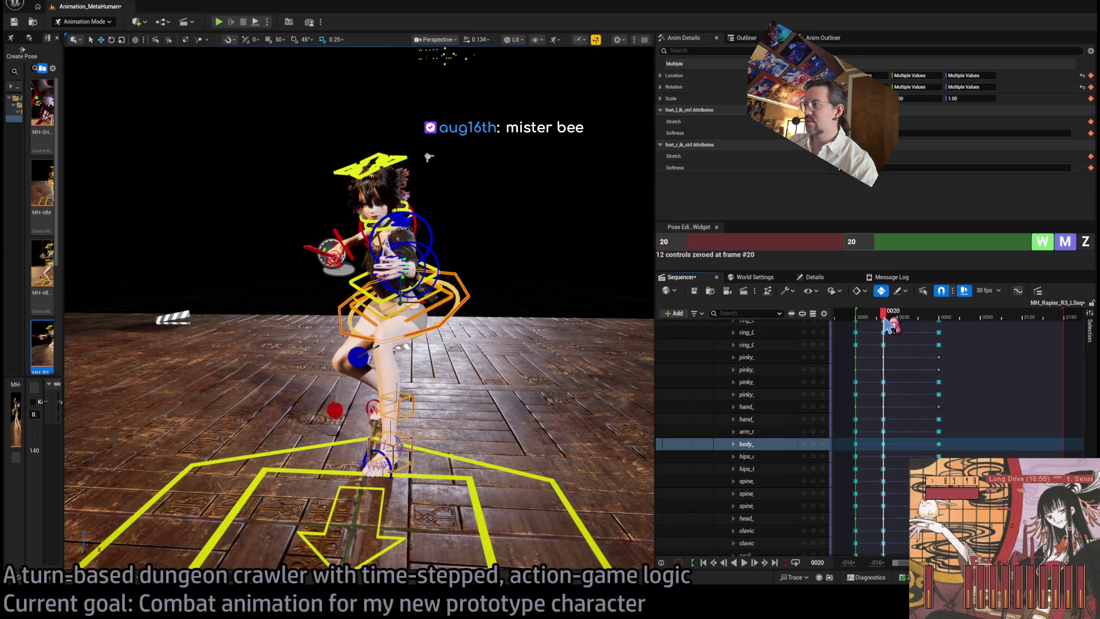
key(ctrl+z)
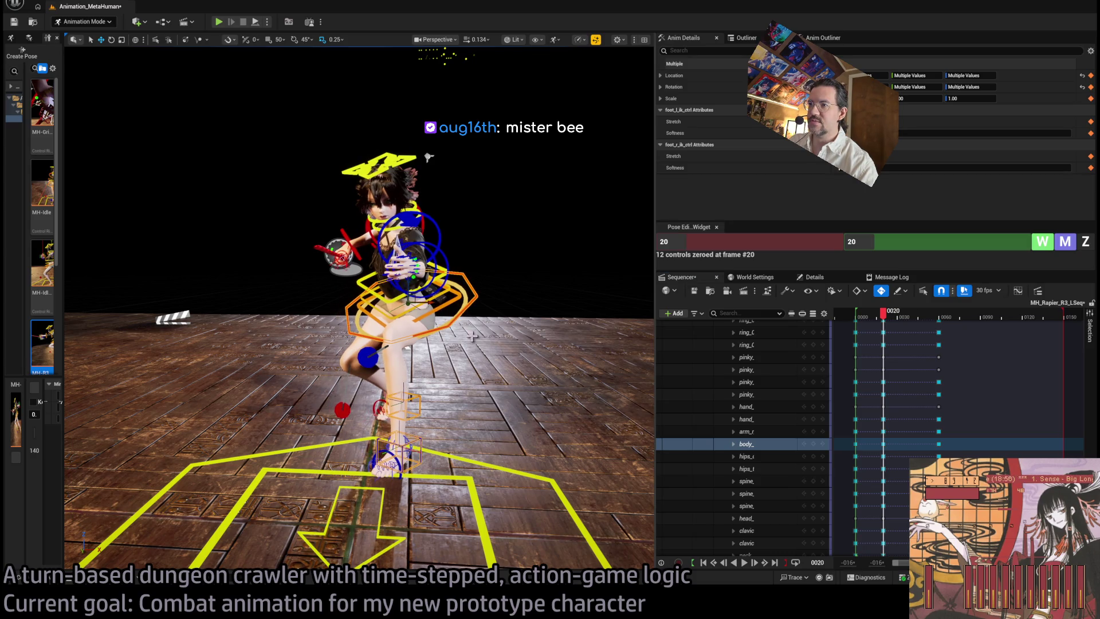
mouse_move(875, 325)
mouse_down()
mouse_move(856, 321)
mouse_move(889, 327)
mouse_up()
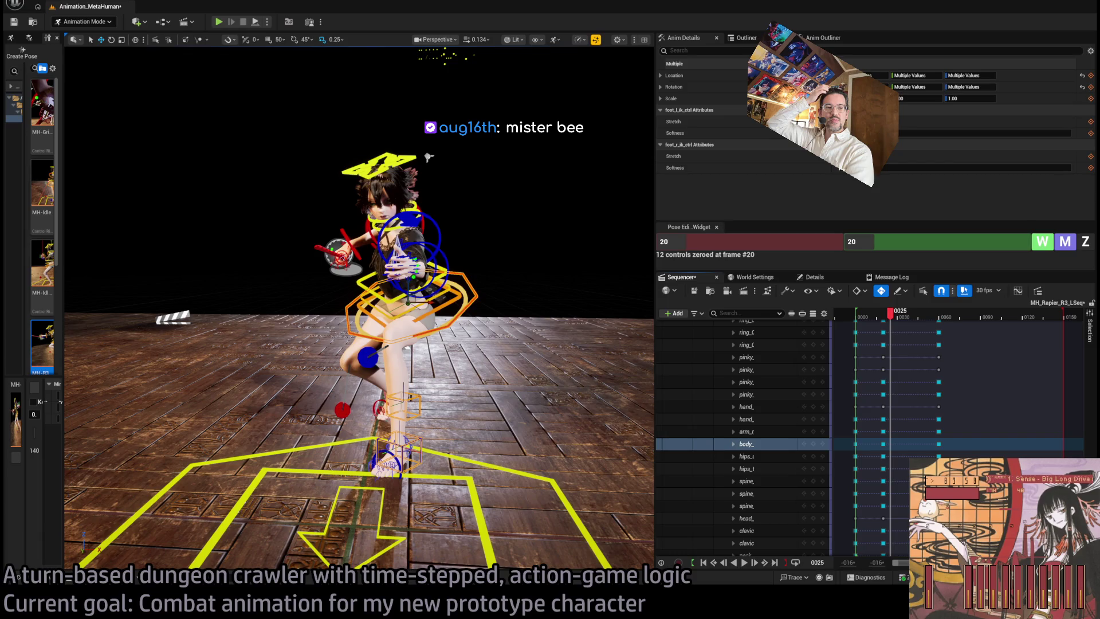
Find the followed streamer's channel and open yesterday's 'Gremlins in a trenchcoat friendslop demo built in one week?' replay
key(super+1)
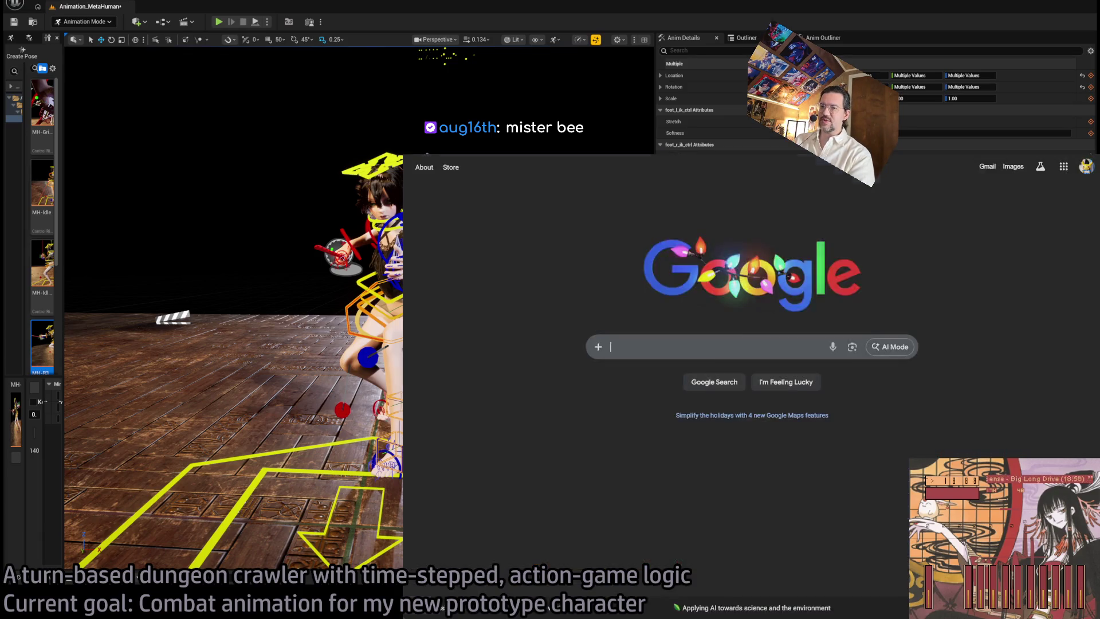
key(ctrl+Tab)
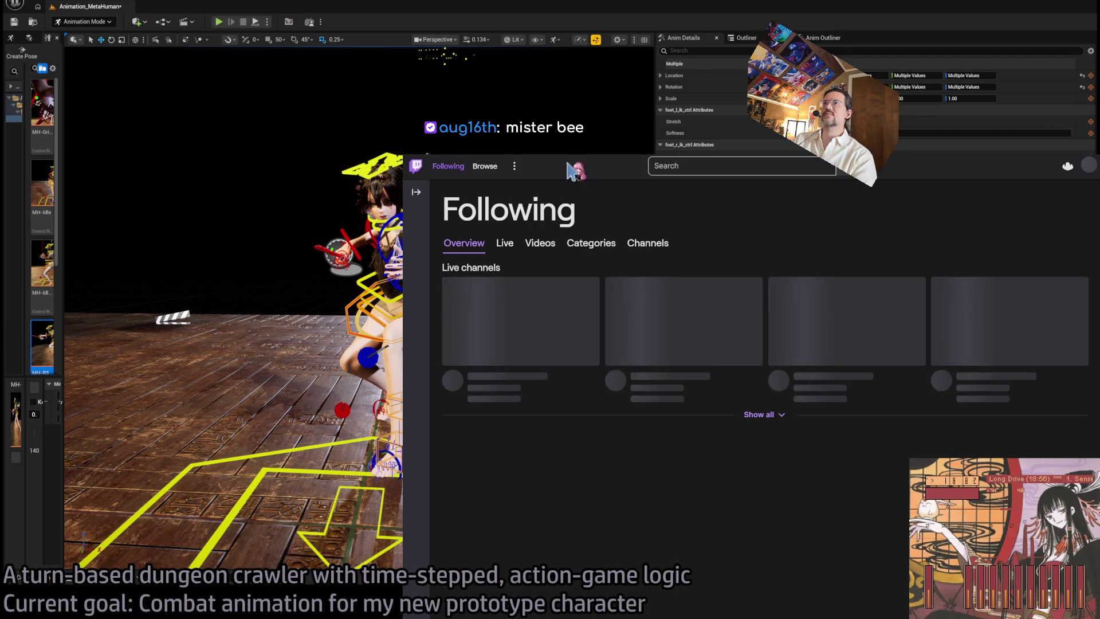
click(674, 166)
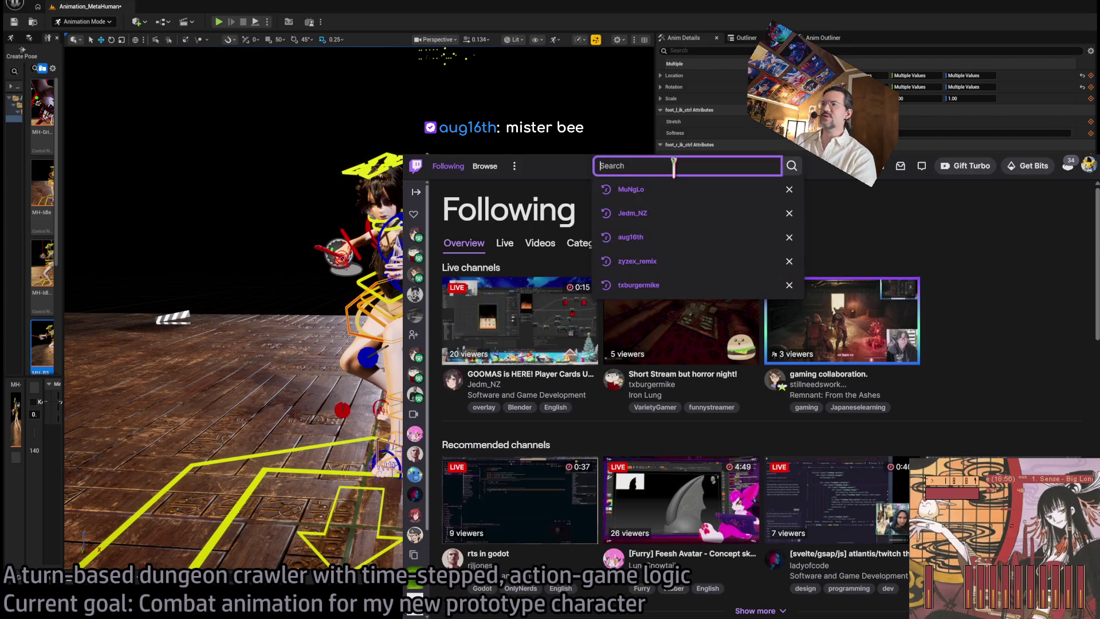
click(651, 239)
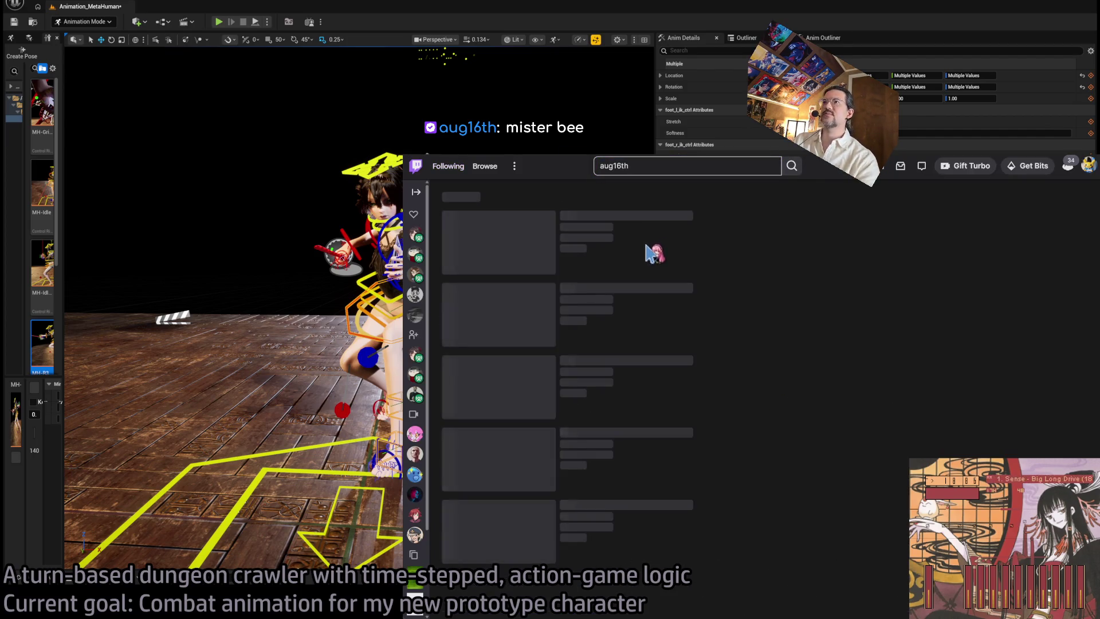
click(578, 239)
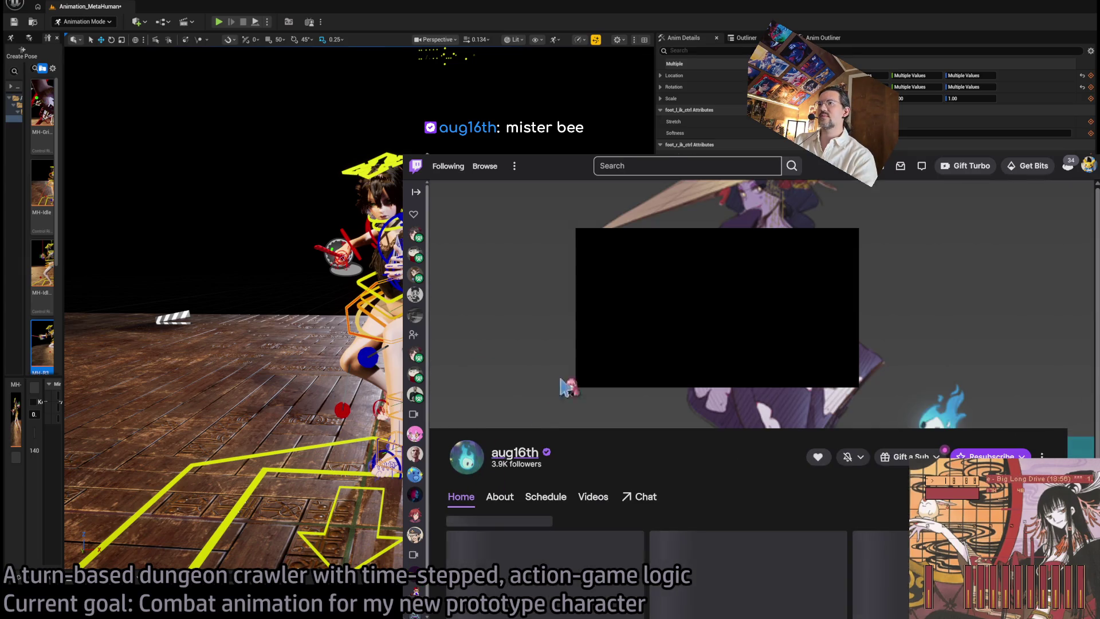
click(515, 333)
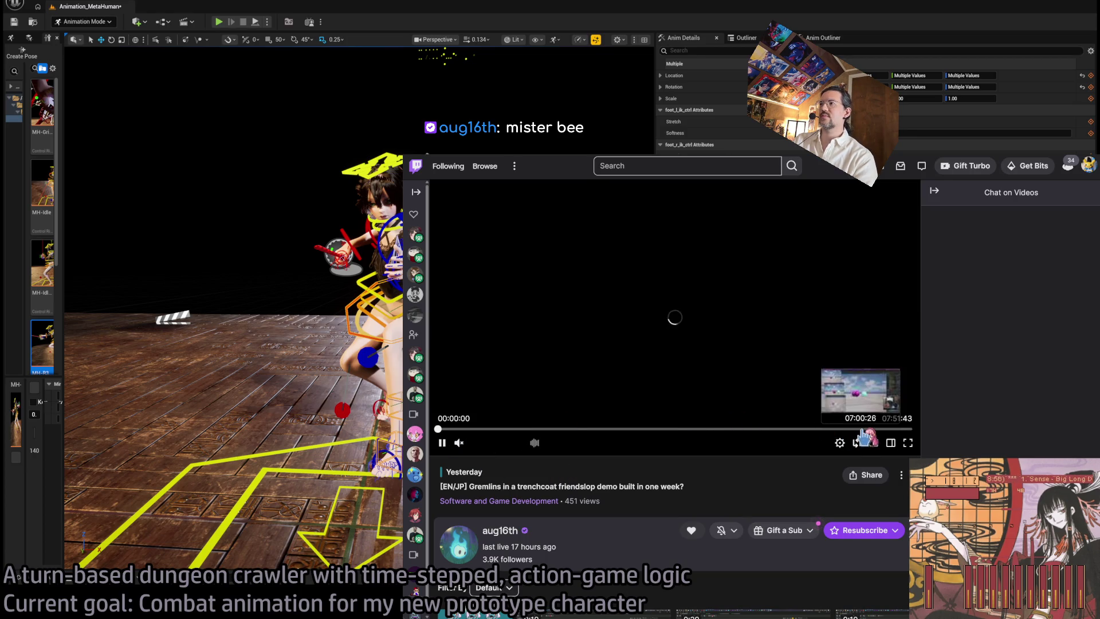
Start playing the Gremlins replay and drag the browser window larger
click(864, 435)
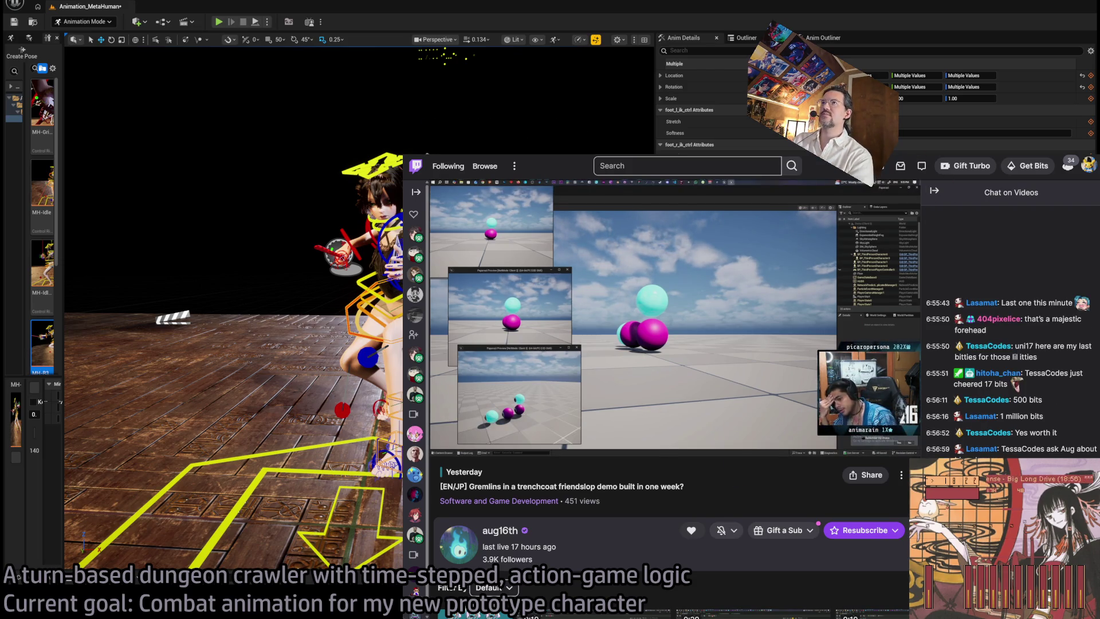
drag(404, 155, 306, 123)
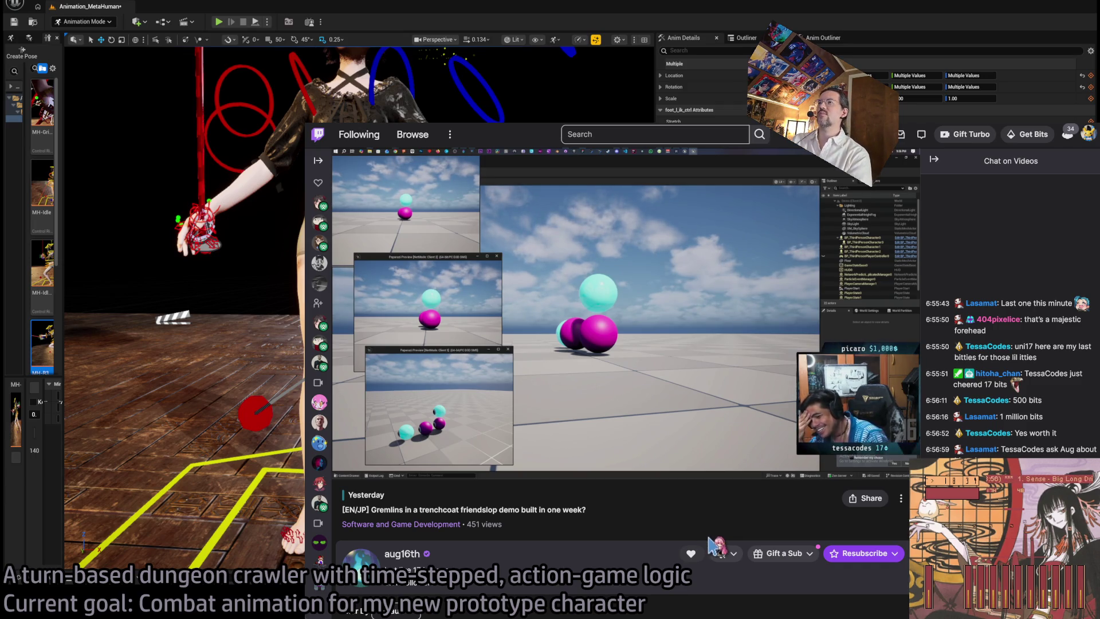
mouse_move(855, 456)
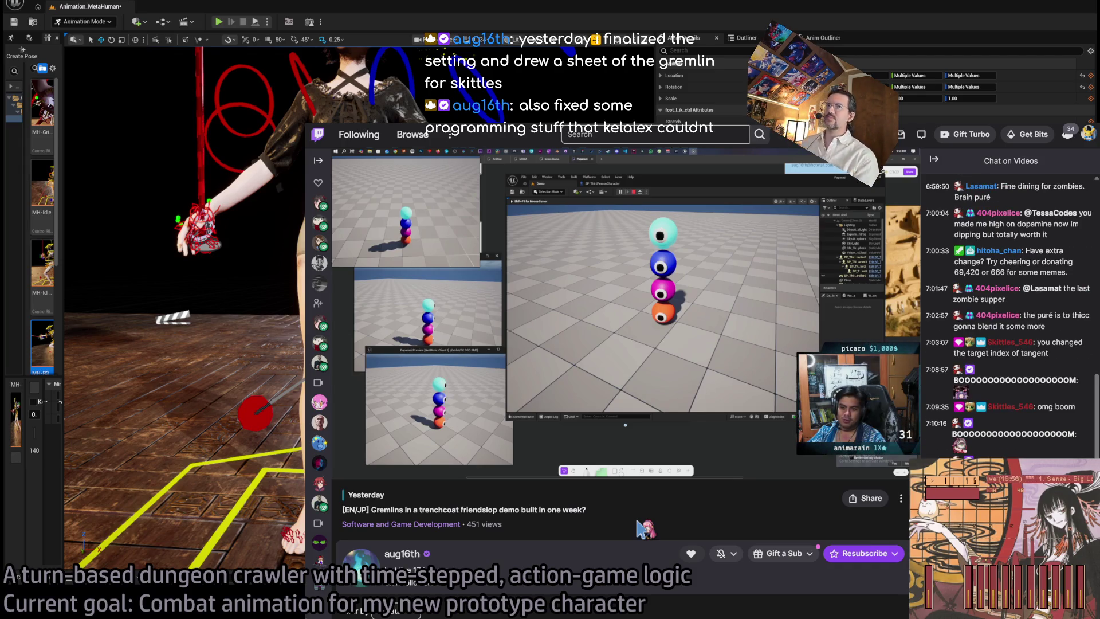
mouse_move(790, 434)
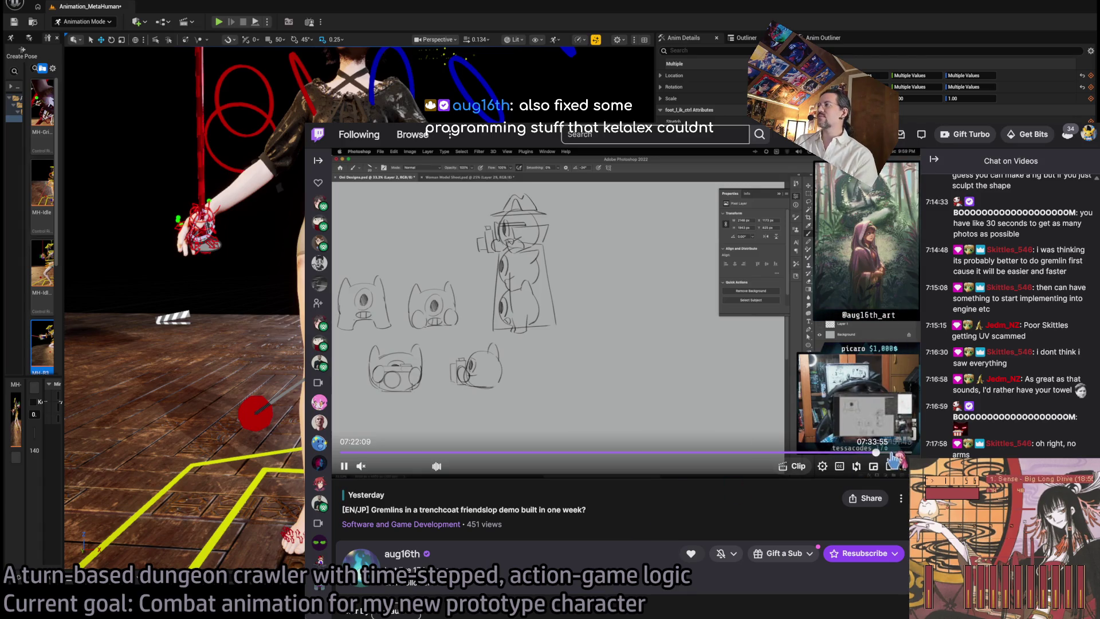
Seek the replay ahead to about 07:36, where the gremlin sketches are being drawn
click(901, 454)
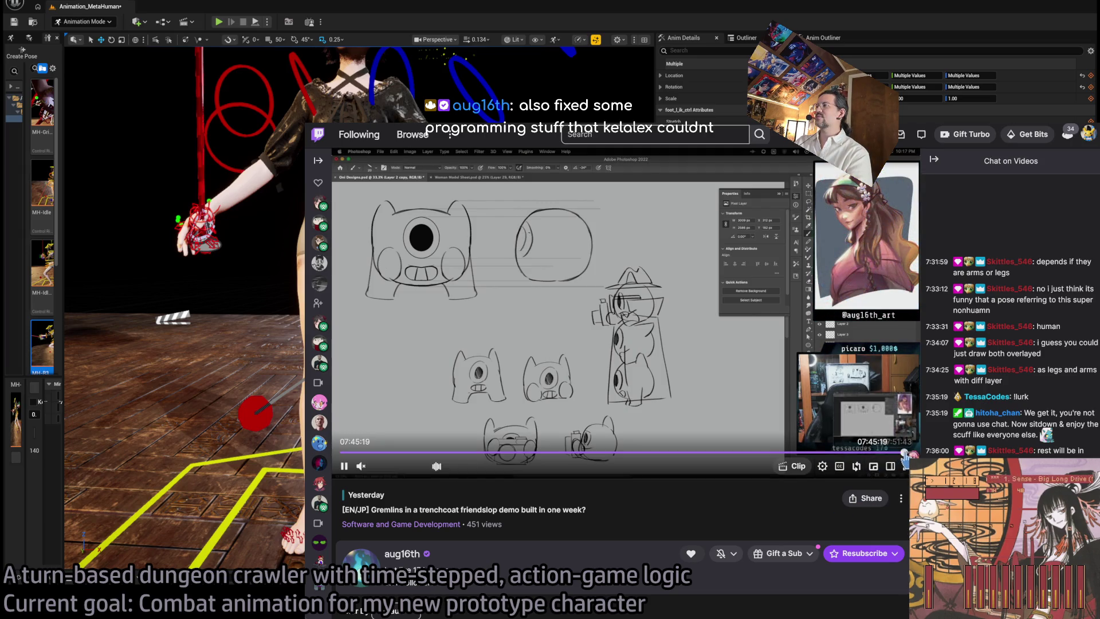
key(Right)
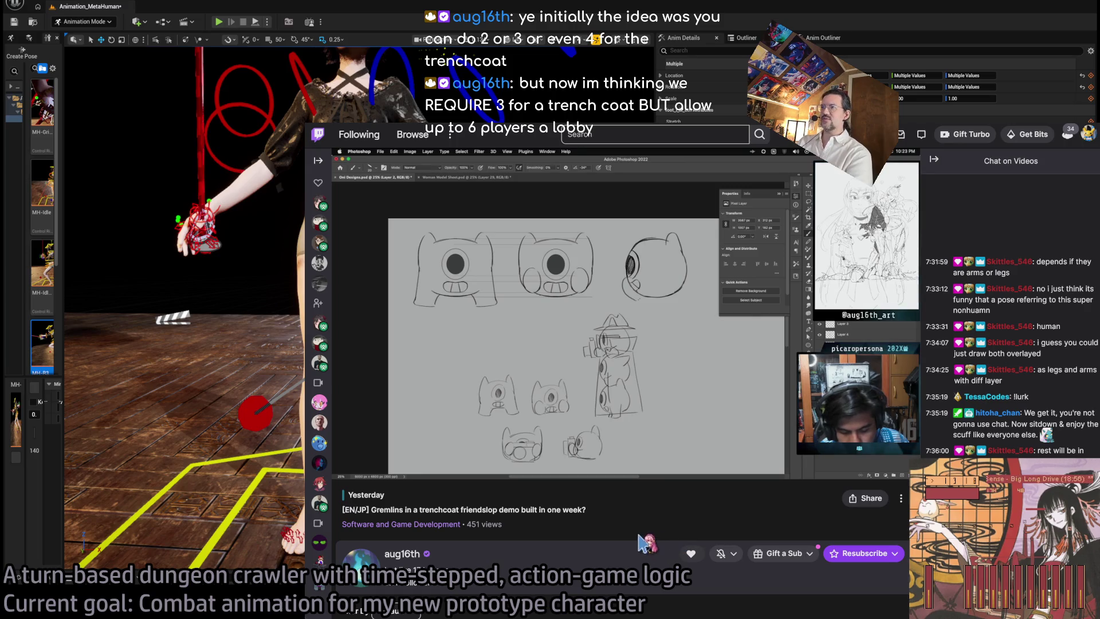
mouse_move(399, 456)
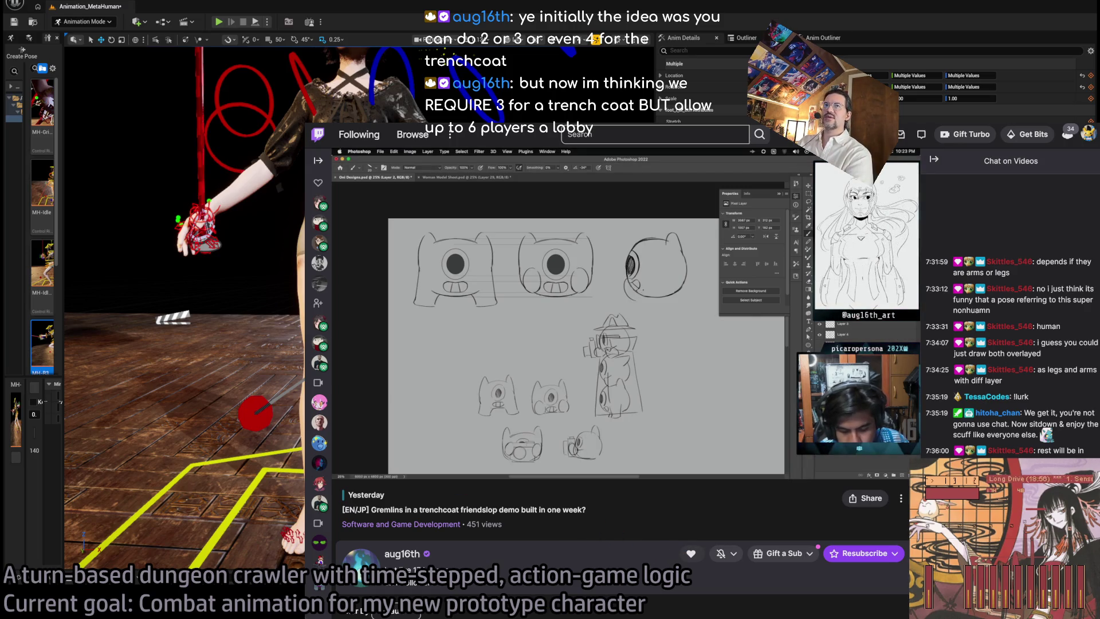
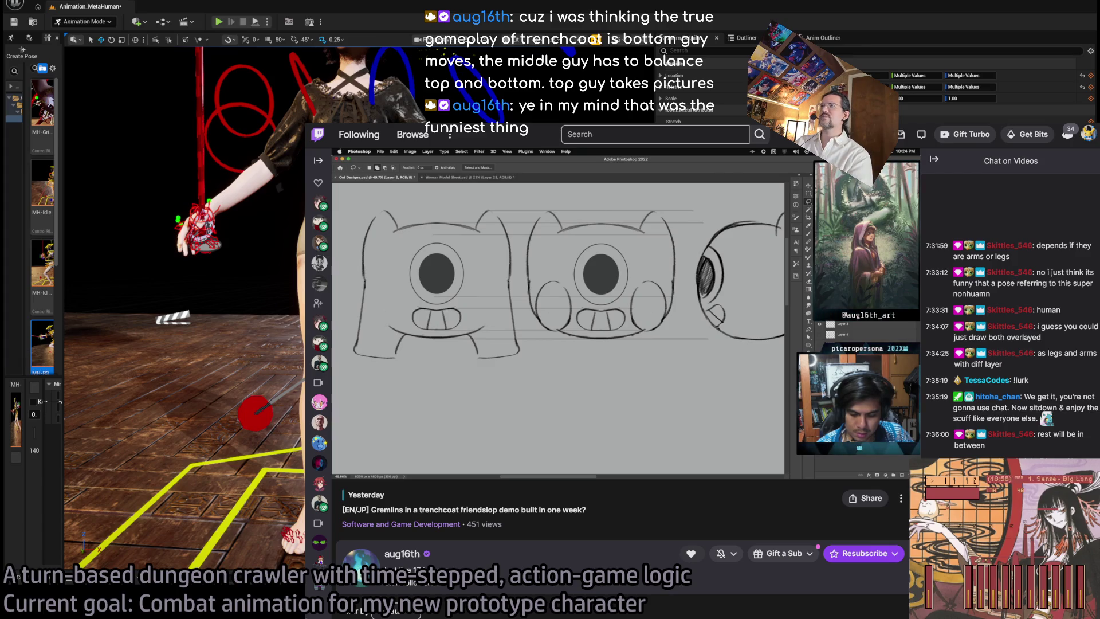
Close the browser covering the editor and return the Sequencer playhead to frames 18–20
key(ctrl+w)
key(ctrl+w)
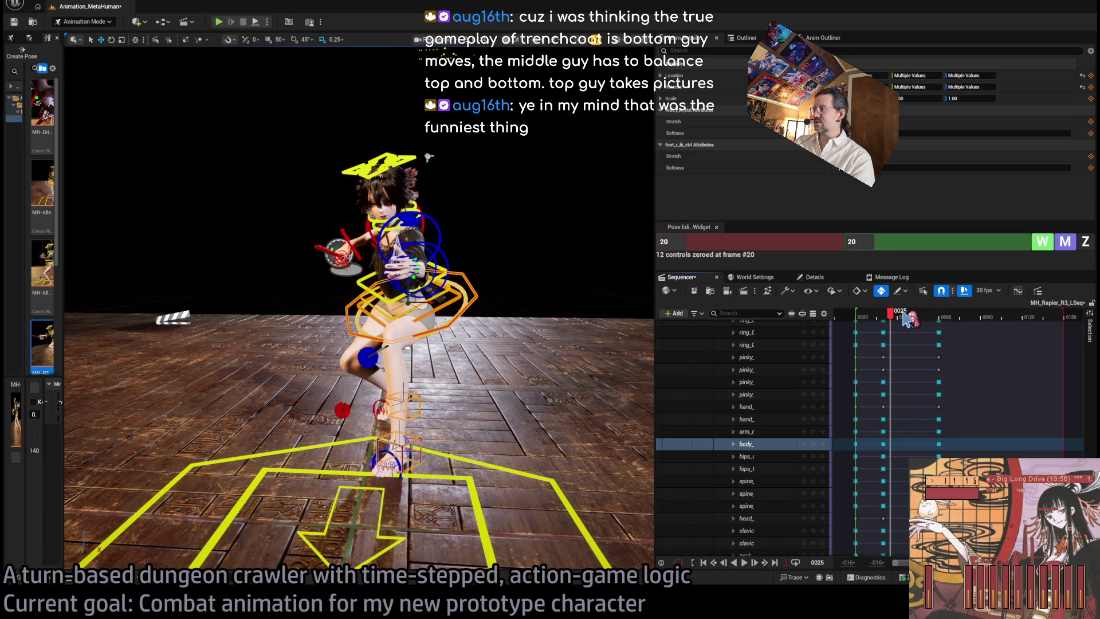
mouse_move(893, 316)
mouse_down()
mouse_move(857, 328)
mouse_move(940, 329)
mouse_move(880, 343)
mouse_up()
drag(470, 309, 522, 308)
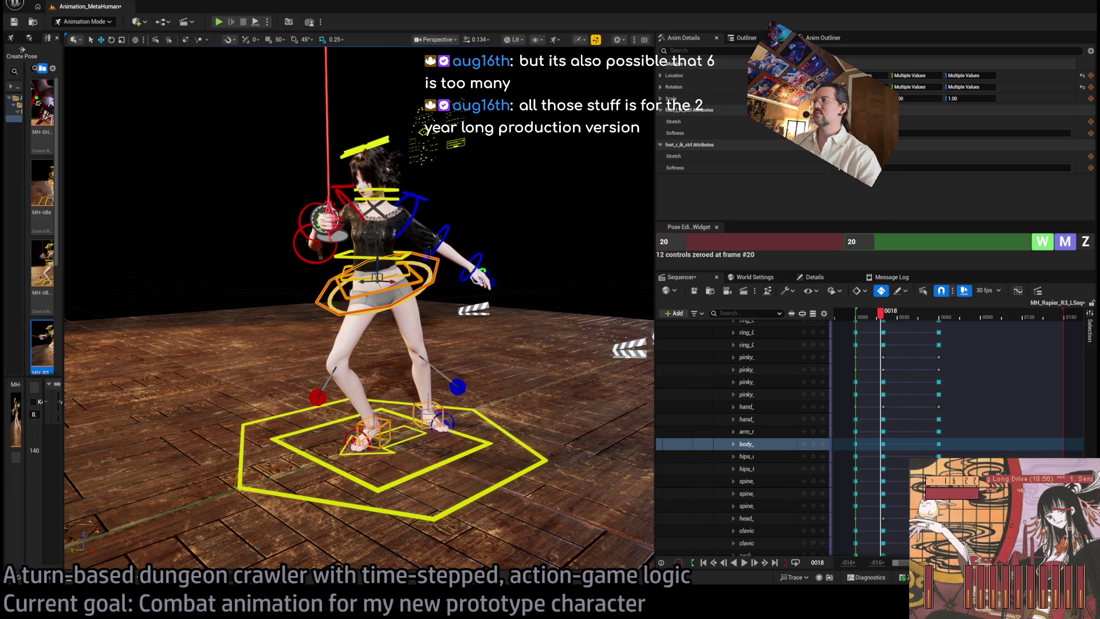
click(884, 315)
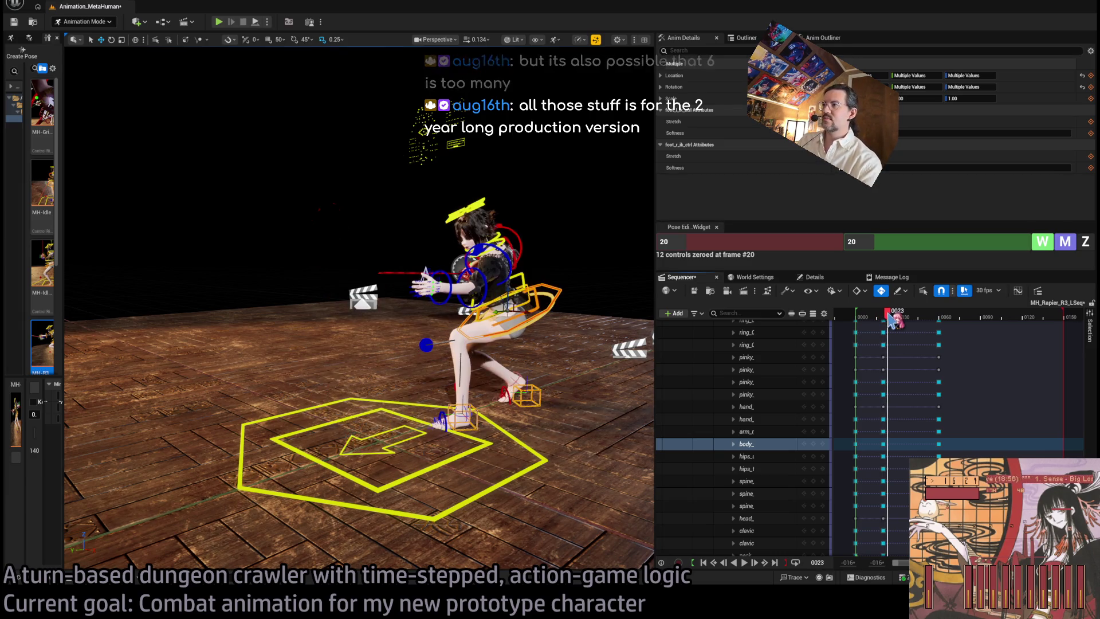
At frame 21, key body_ctrl and rotate it forward to lean the torso into the thrust
click(886, 315)
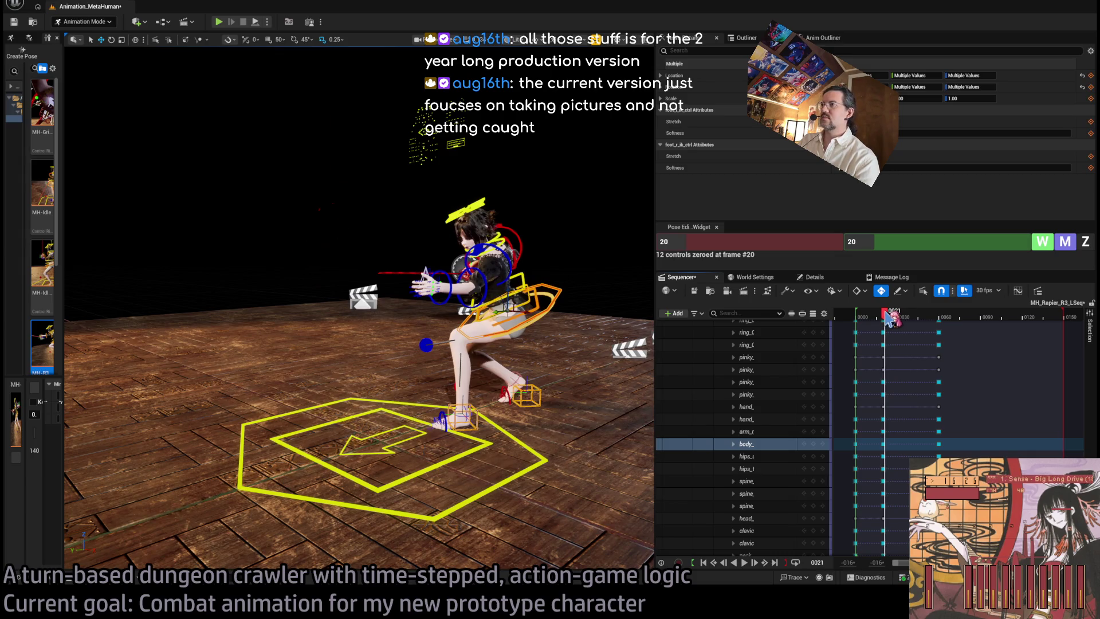
mouse_move(512, 307)
mouse_down()
mouse_move(558, 321)
mouse_move(436, 307)
mouse_move(447, 300)
mouse_up()
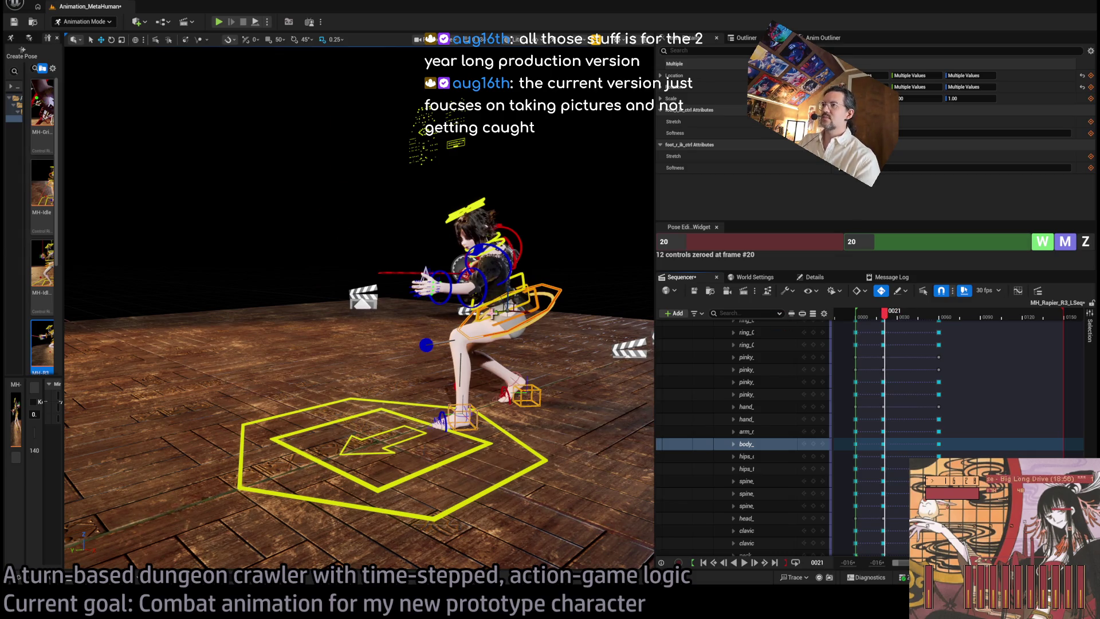
click(518, 298)
key(e)
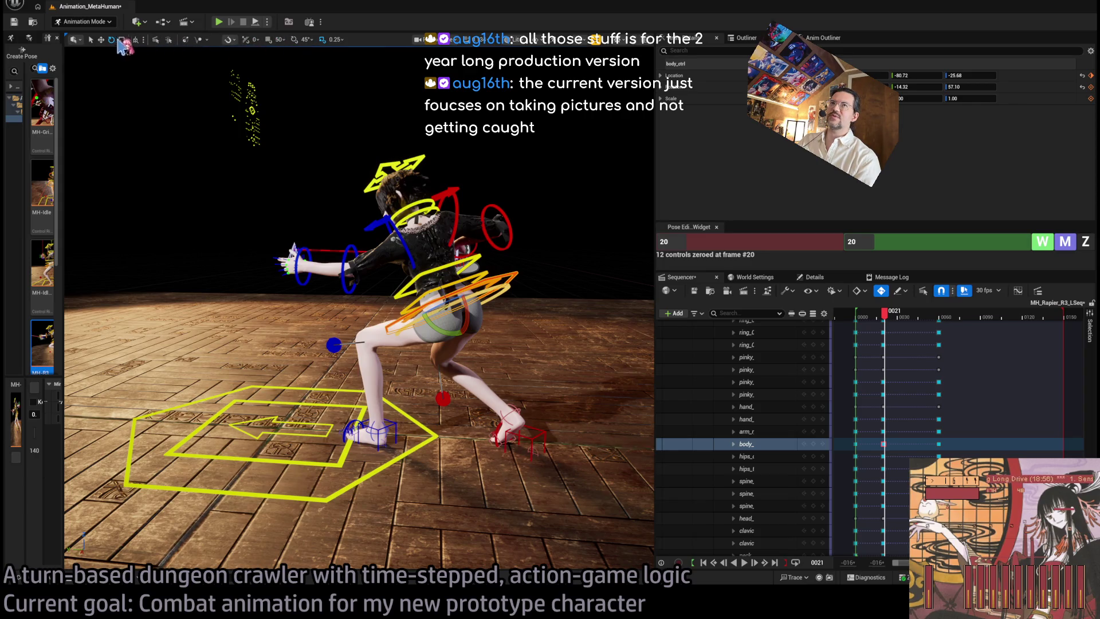
drag(452, 298, 439, 261)
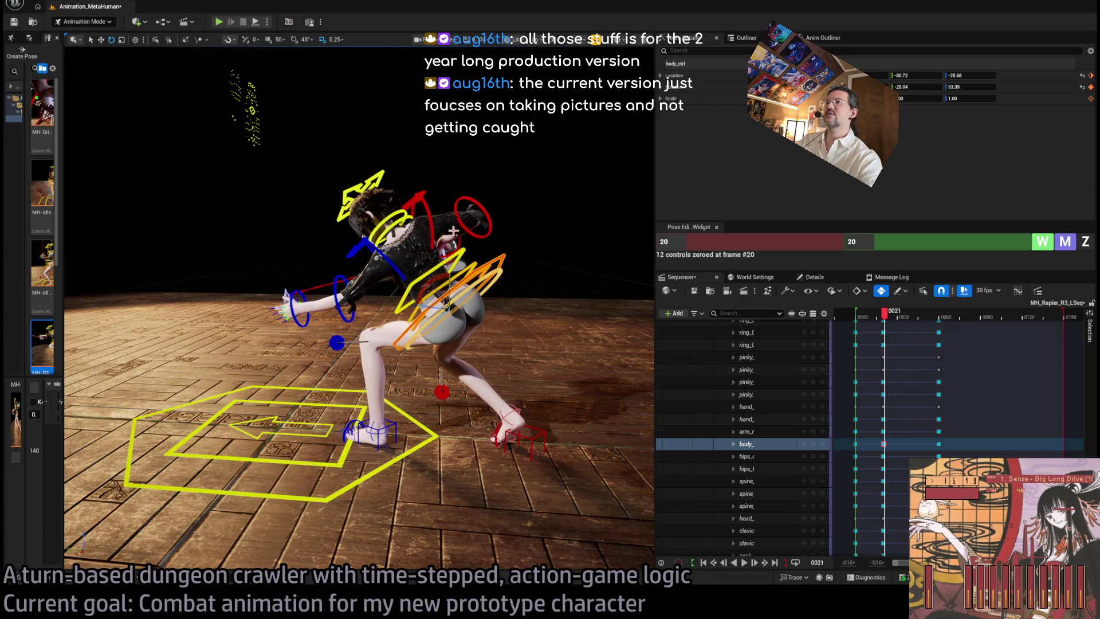
scroll(359, 310, up, 2)
mouse_move(401, 229)
mouse_down()
mouse_move(447, 199)
mouse_move(424, 198)
mouse_up()
Turn the head and rotate hand_r_fk_ctrl so the rapier points horizontally
click(424, 197)
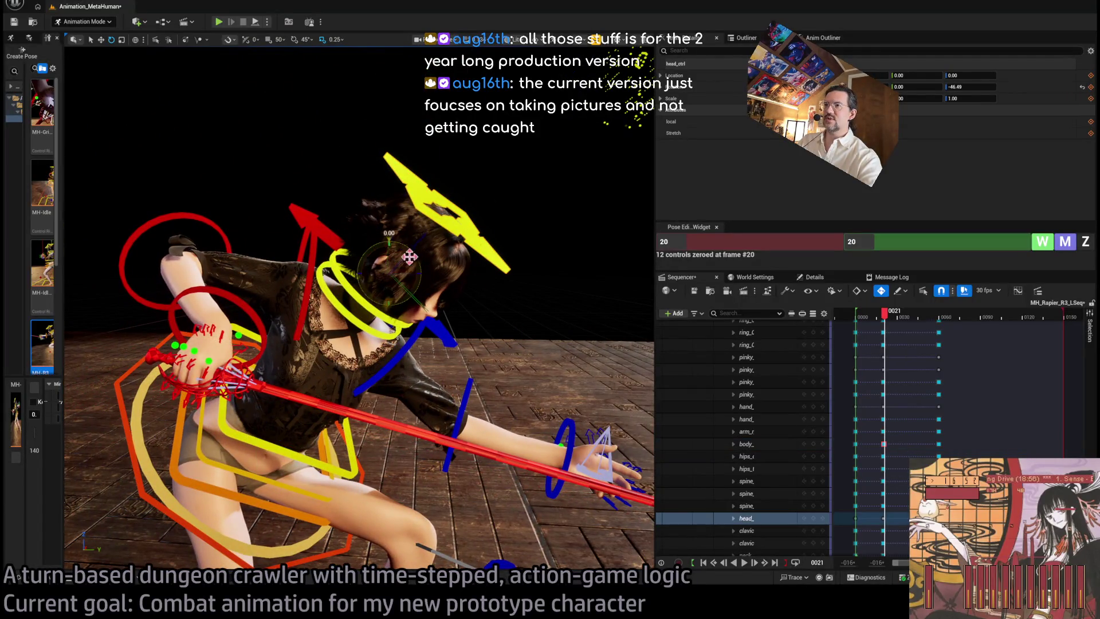
drag(389, 241, 400, 241)
click(261, 333)
drag(252, 318, 247, 299)
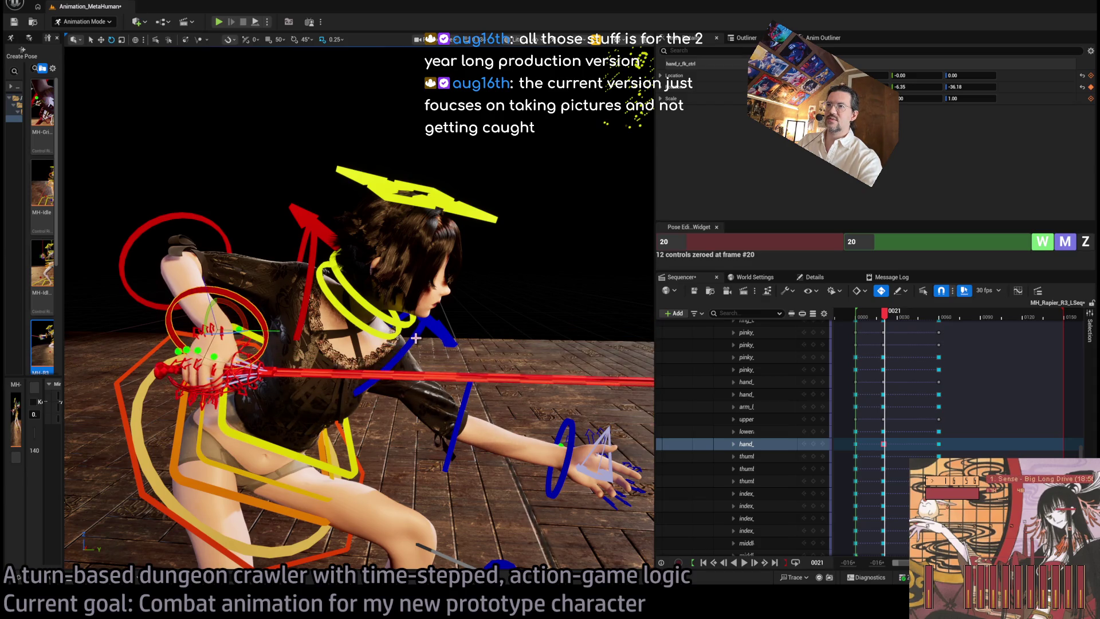
Rotate the clavicle and upper-arm controls (about 53.07 / 38.85) to raise the sword arm
click(318, 269)
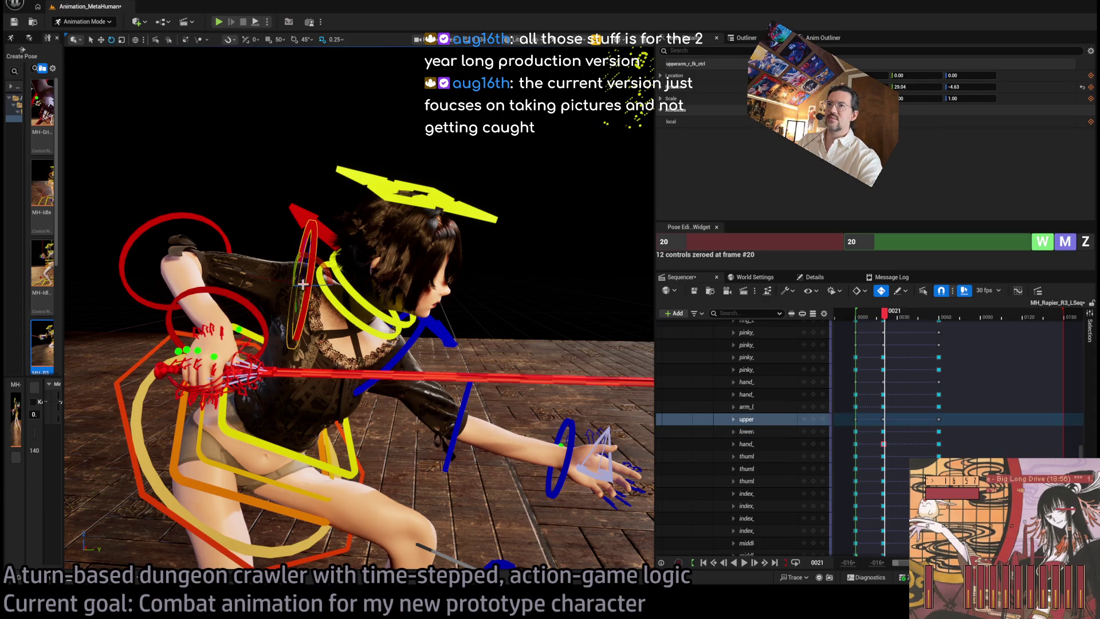
click(311, 241)
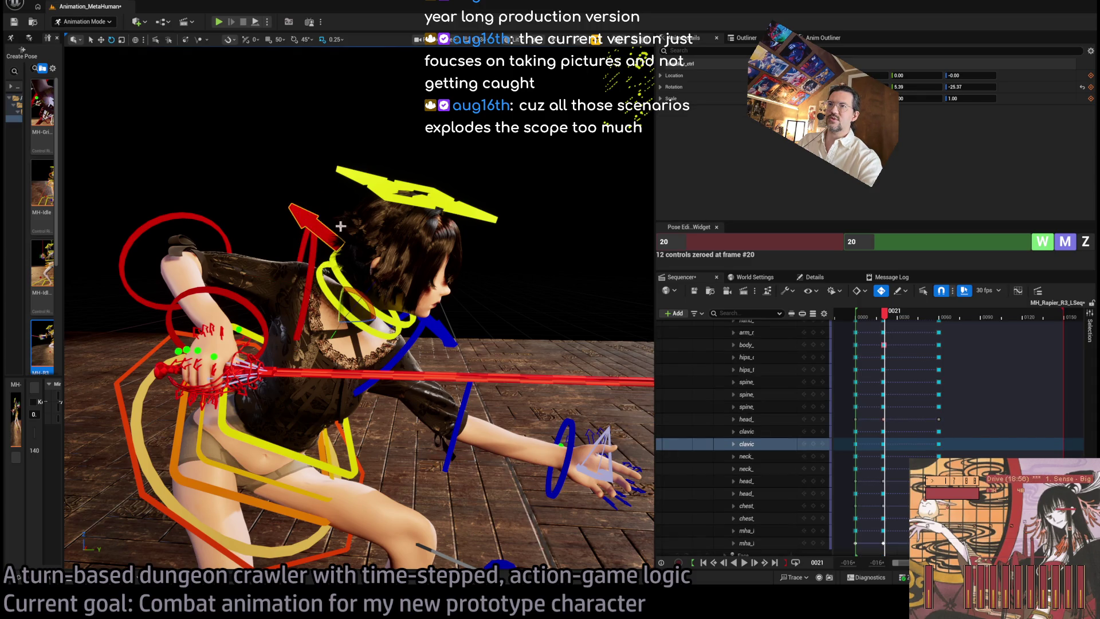
mouse_move(340, 295)
mouse_down()
mouse_move(455, 356)
mouse_move(464, 332)
mouse_up()
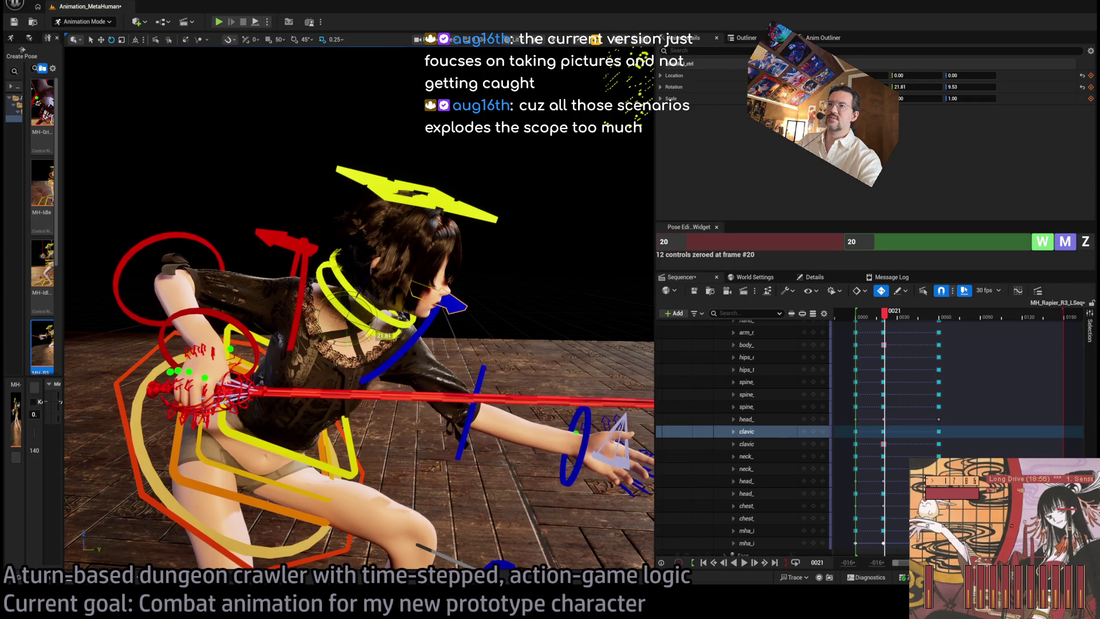
click(426, 323)
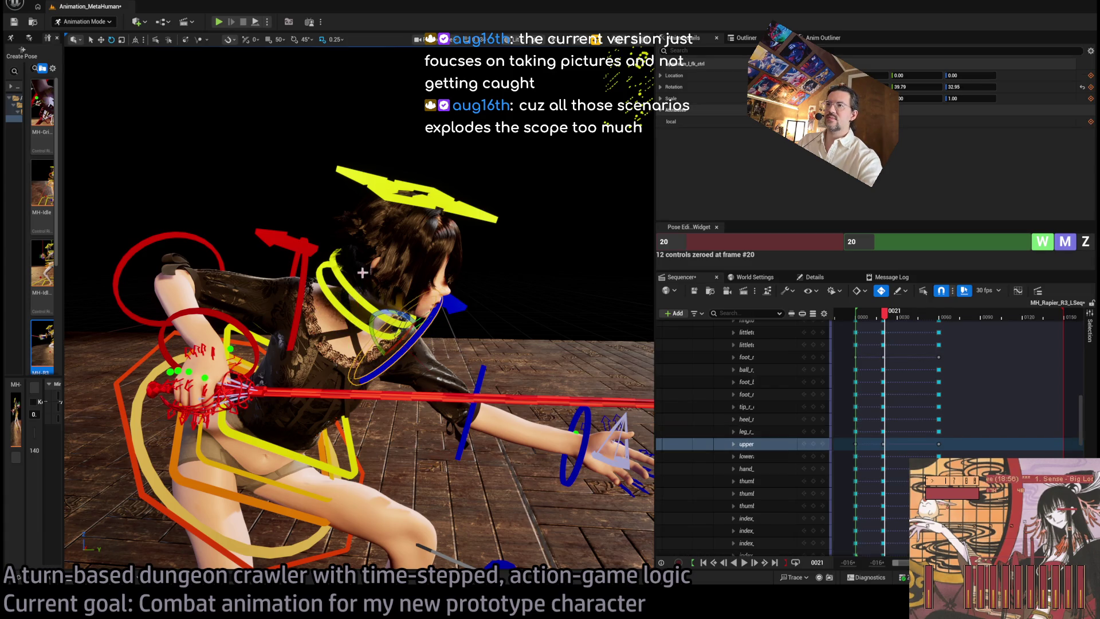
mouse_move(382, 291)
mouse_down()
mouse_move(375, 299)
mouse_move(440, 354)
mouse_up()
drag(321, 189, 481, 184)
drag(515, 340, 516, 295)
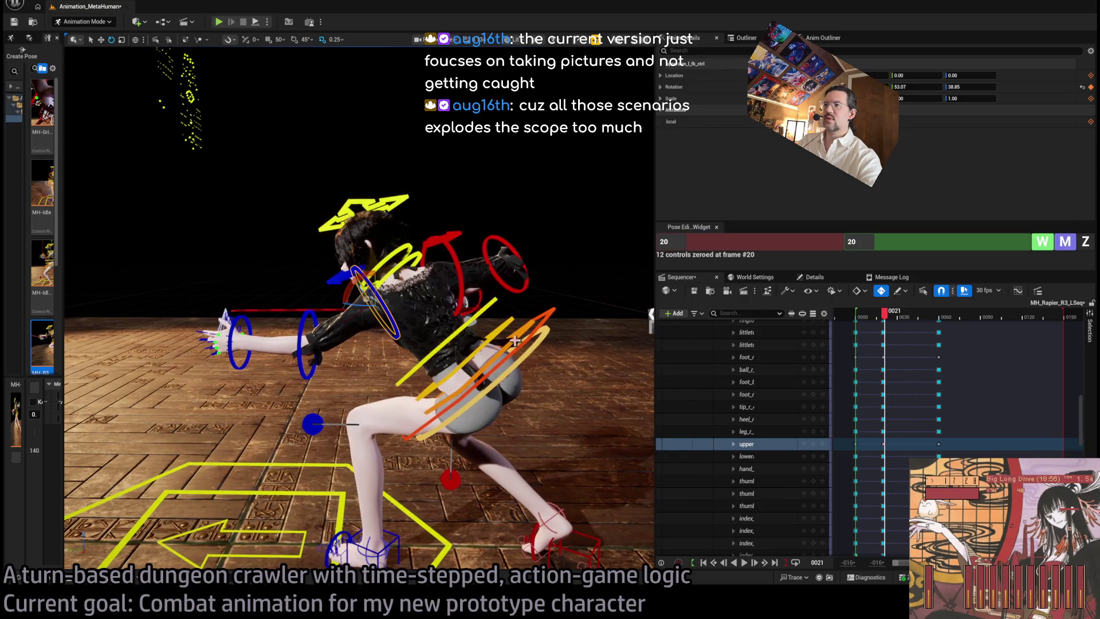
Tilt the hips, then rotate the three spine controls together to bend and twist the torso
click(487, 339)
click(480, 352)
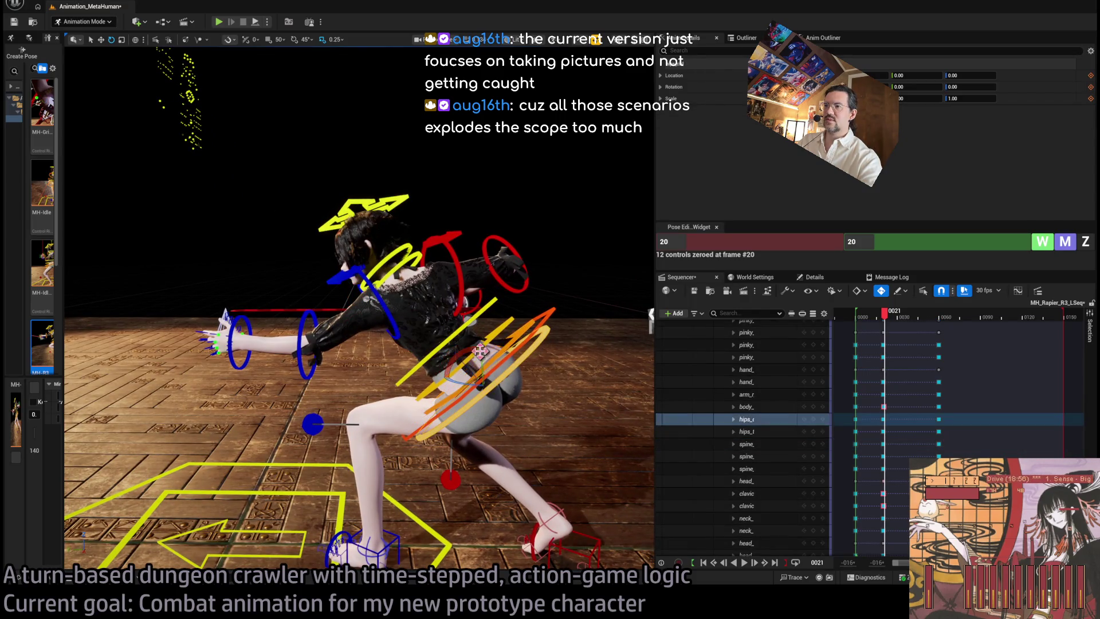
drag(464, 351, 470, 359)
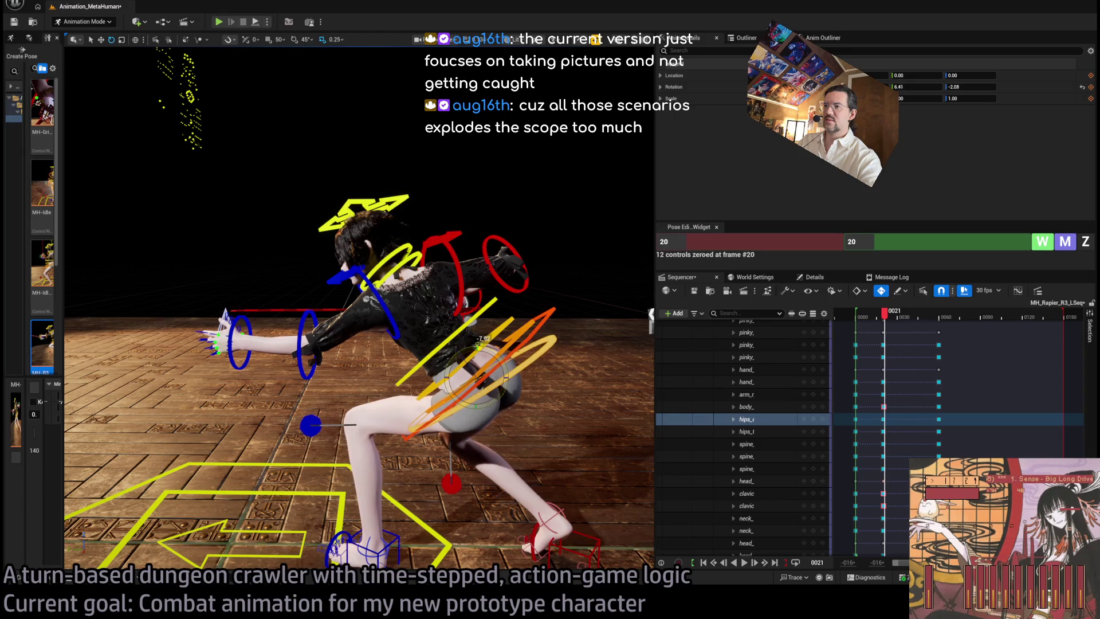
click(498, 345)
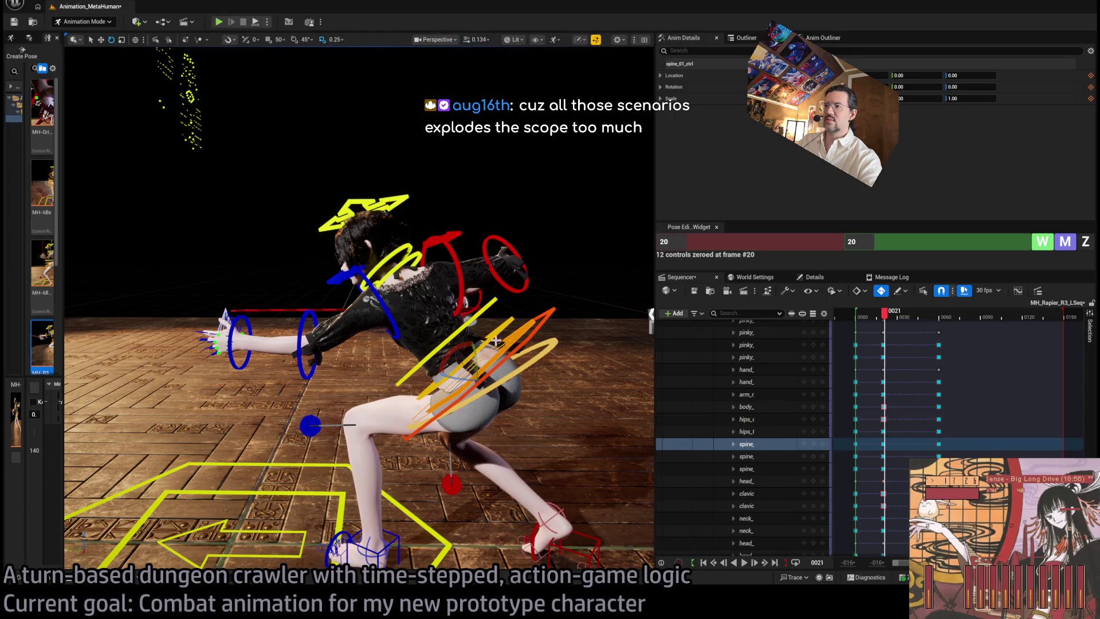
ctrl+click(494, 318)
ctrl+click(507, 327)
mouse_move(501, 342)
mouse_down()
mouse_move(510, 350)
mouse_move(464, 281)
mouse_move(441, 160)
mouse_up()
drag(438, 331, 445, 340)
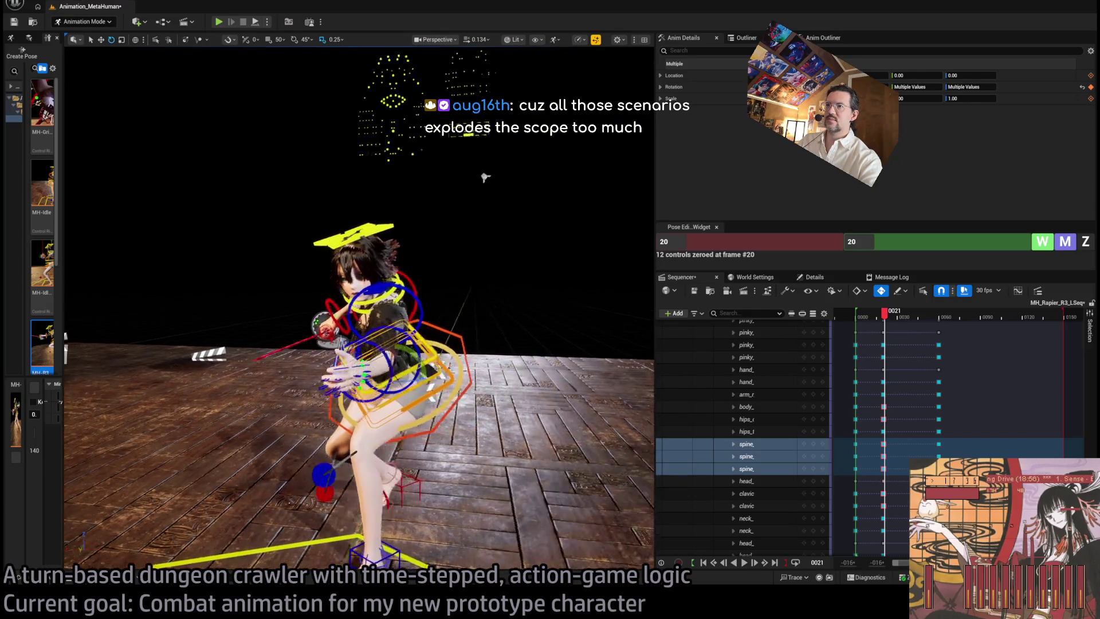
Rotate head_ctrl to about -2.26 / -62.58 to turn the character's gaze
click(519, 246)
mouse_move(519, 246)
mouse_down()
mouse_move(532, 281)
mouse_move(523, 261)
mouse_move(469, 302)
mouse_move(438, 348)
mouse_move(459, 87)
mouse_move(532, 193)
mouse_move(402, 200)
mouse_move(527, 200)
mouse_up()
scroll(518, 377, up, 5)
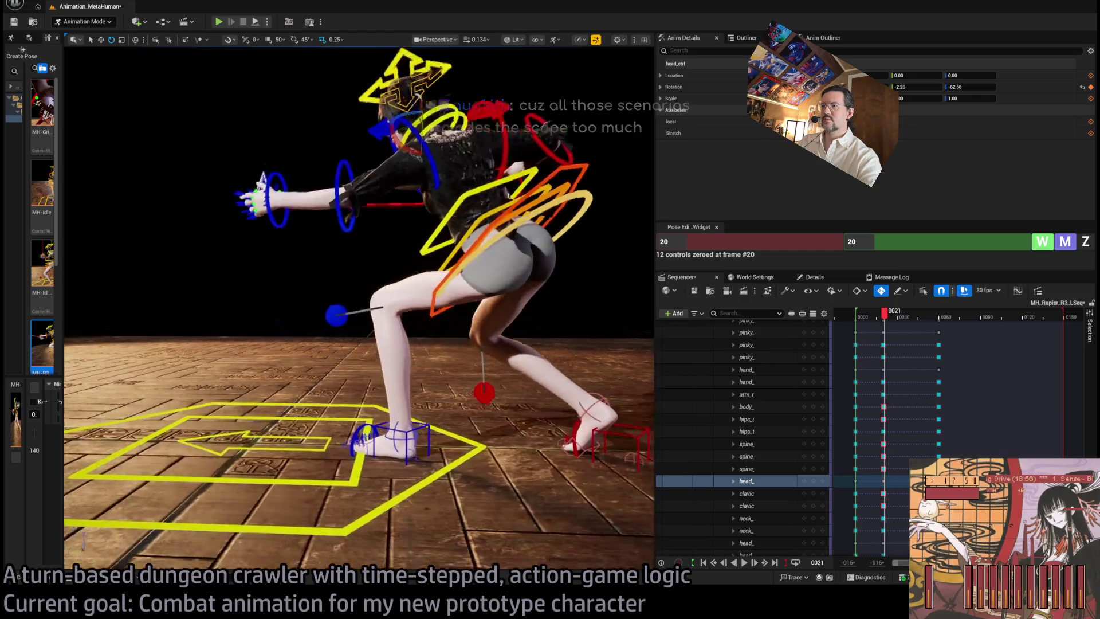
Toggle the coordinate space and roll foot_roll_r_ctrl to -47.33, tipping the rear foot
click(517, 378)
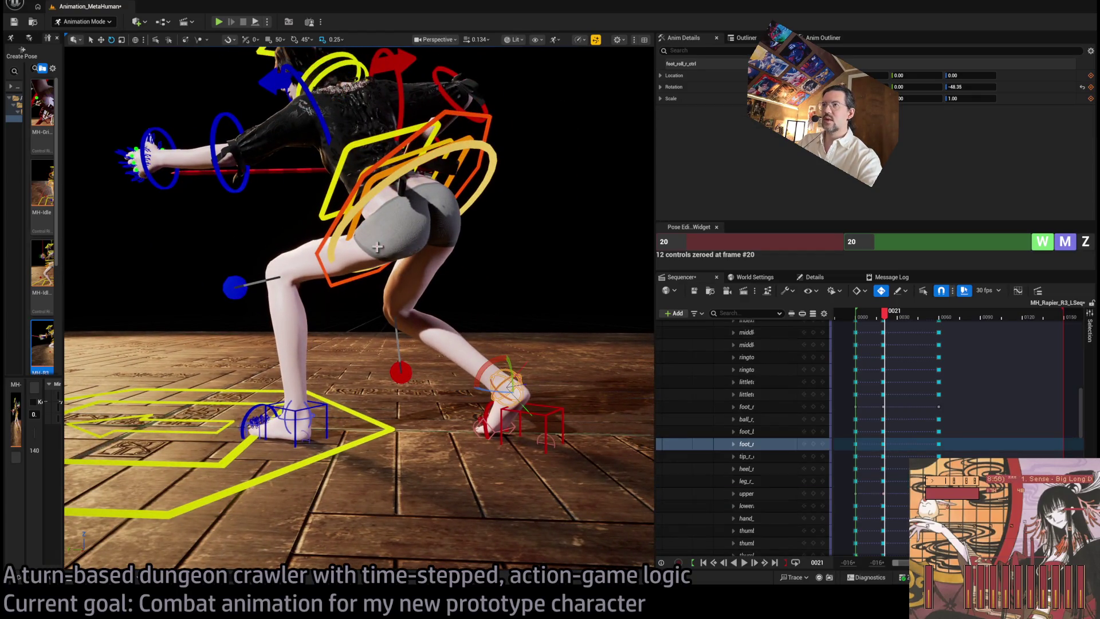
click(136, 39)
drag(524, 370, 488, 407)
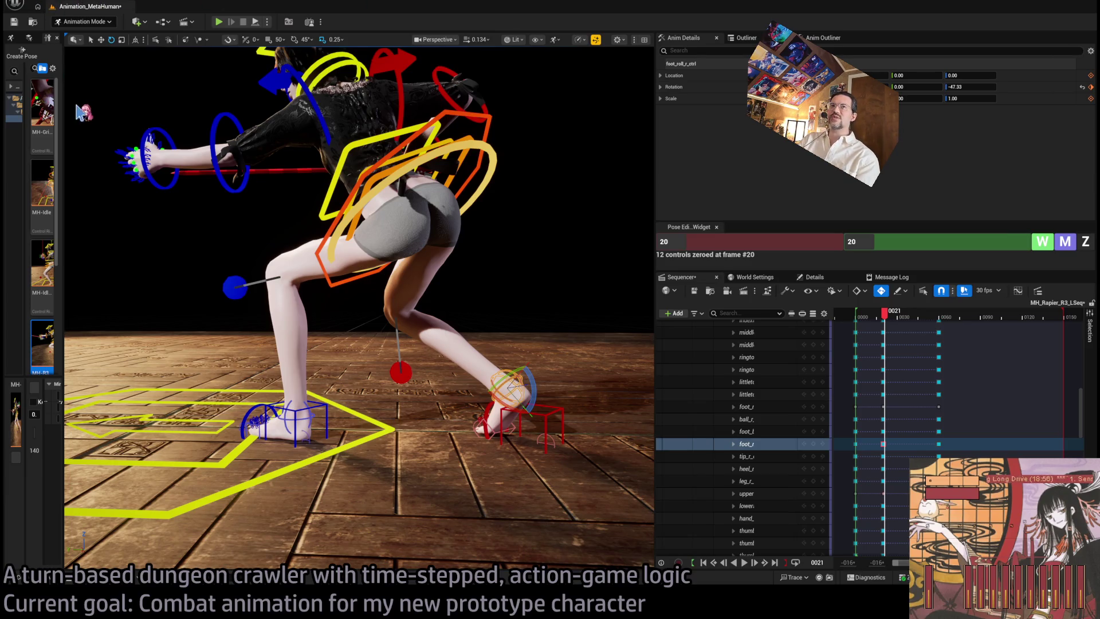
drag(444, 229, 417, 320)
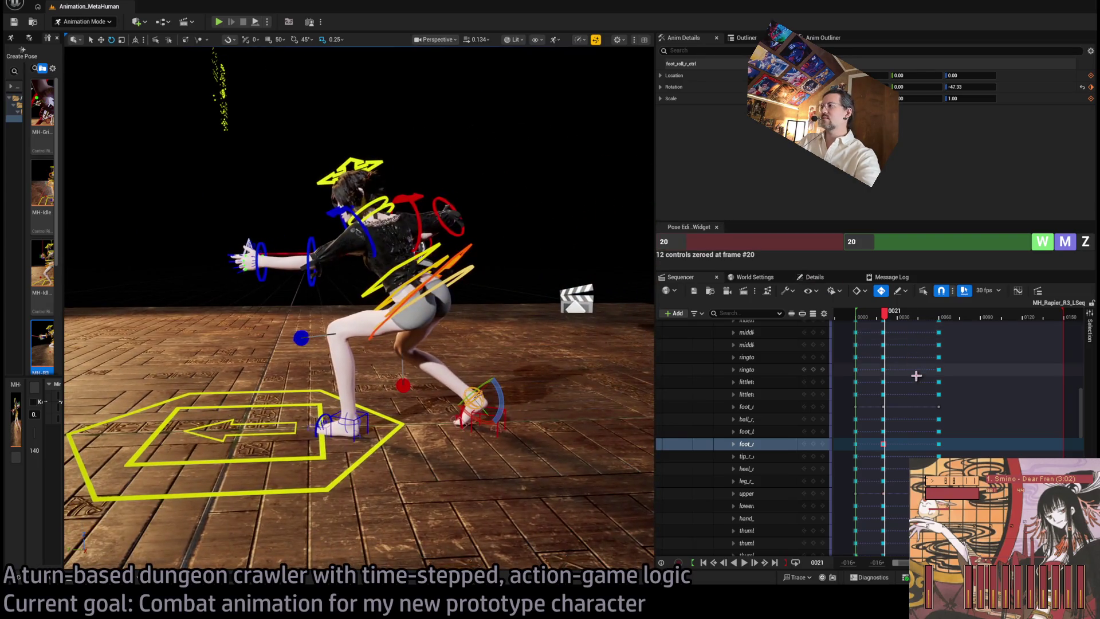
Zoom the Sequencer timeline and nudge the torso control keys along it
scroll(956, 401, up, 5)
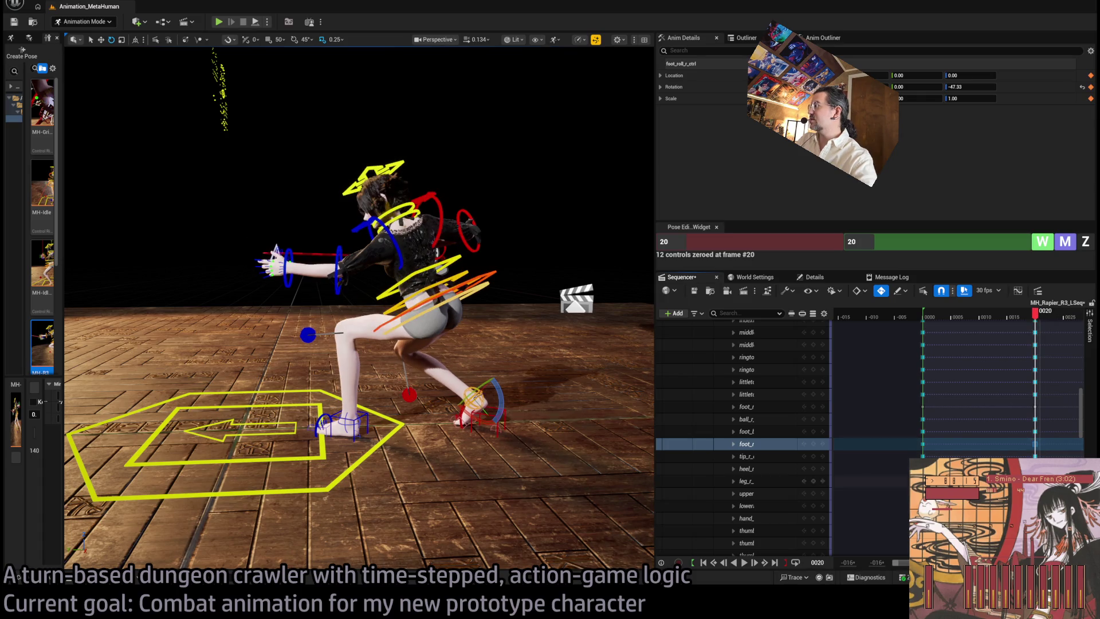
key(Left)
scroll(745, 435, up, 5)
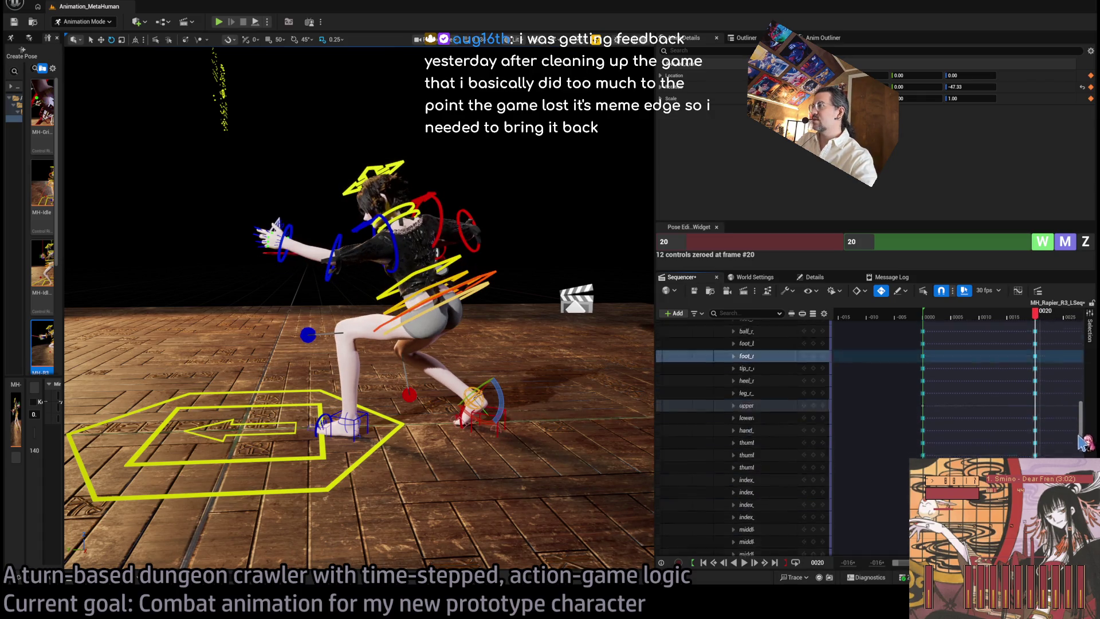
scroll(744, 439, down, 4)
click(1035, 458)
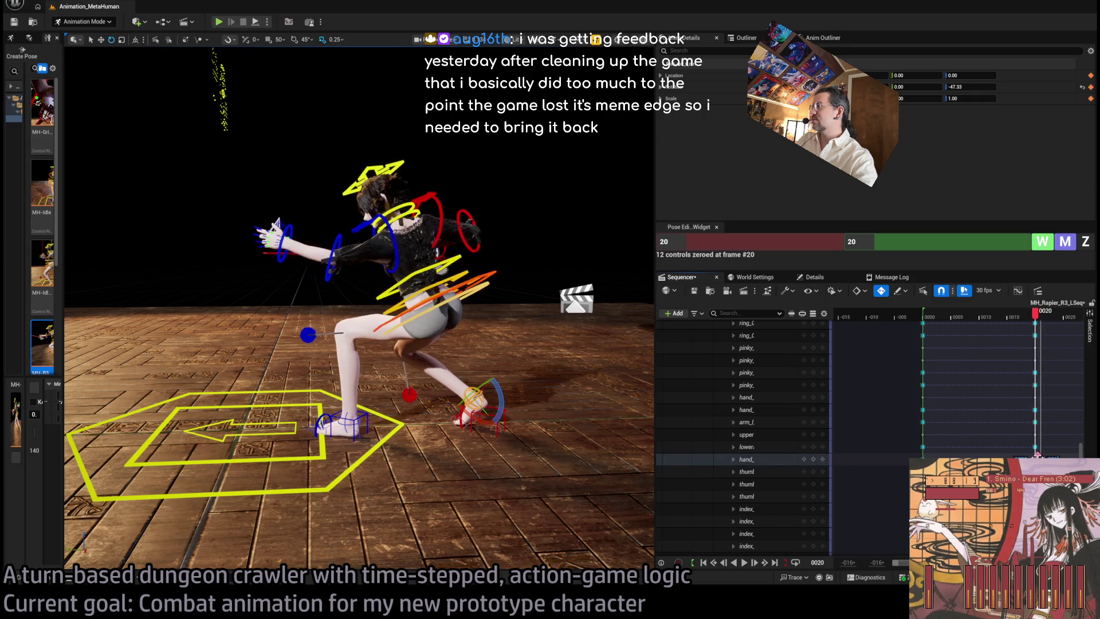
scroll(1037, 453, down, 5)
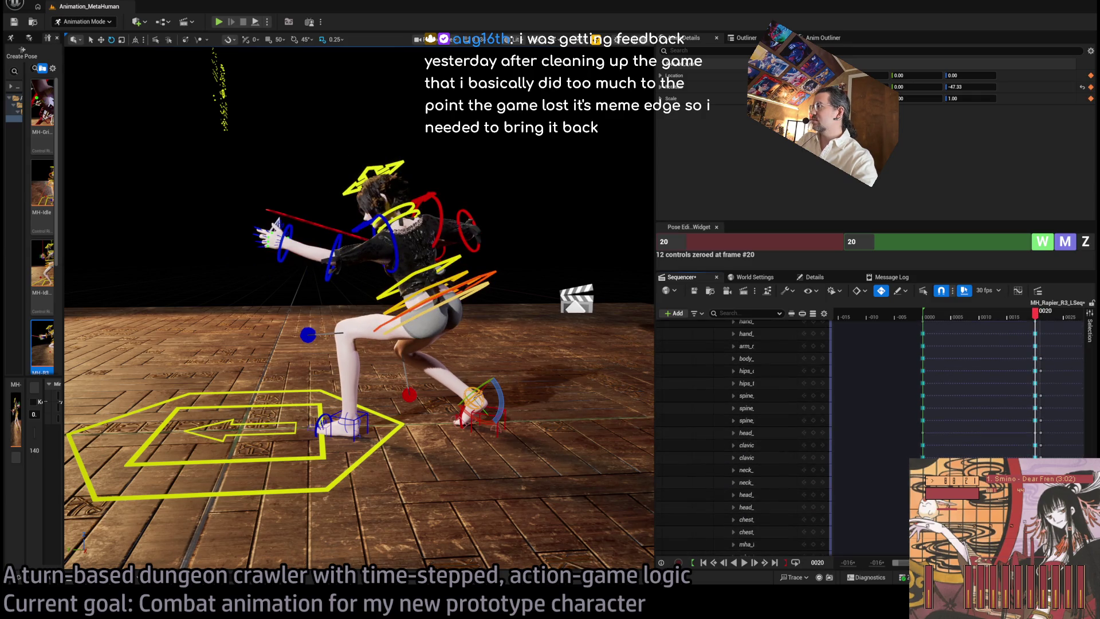
drag(1055, 357, 1031, 454)
scroll(1089, 361, down, 5)
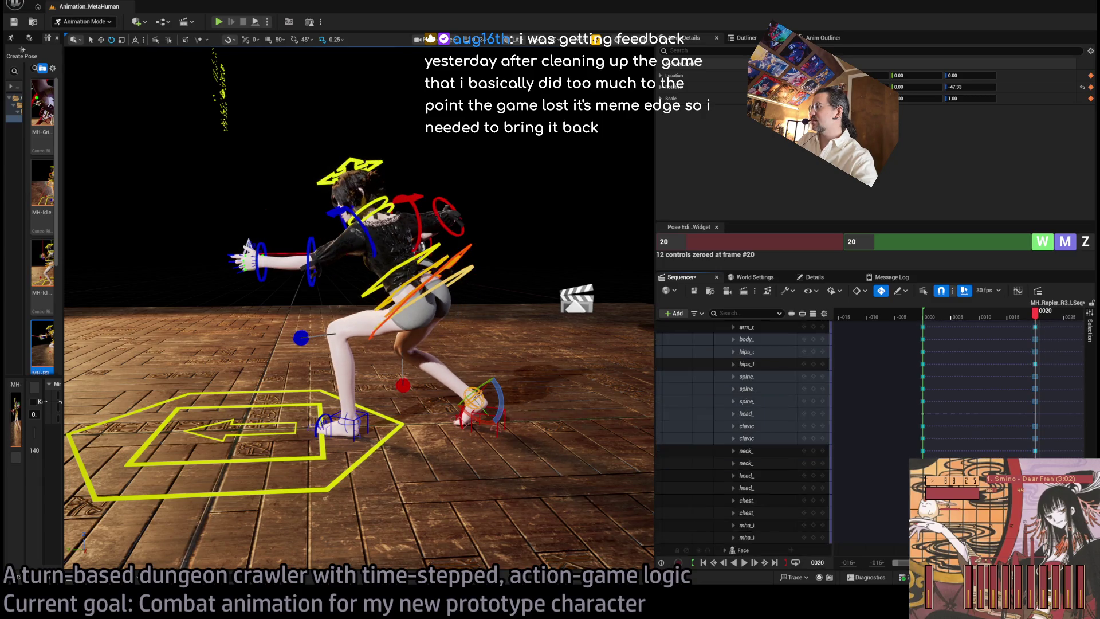
scroll(1088, 361, up, 5)
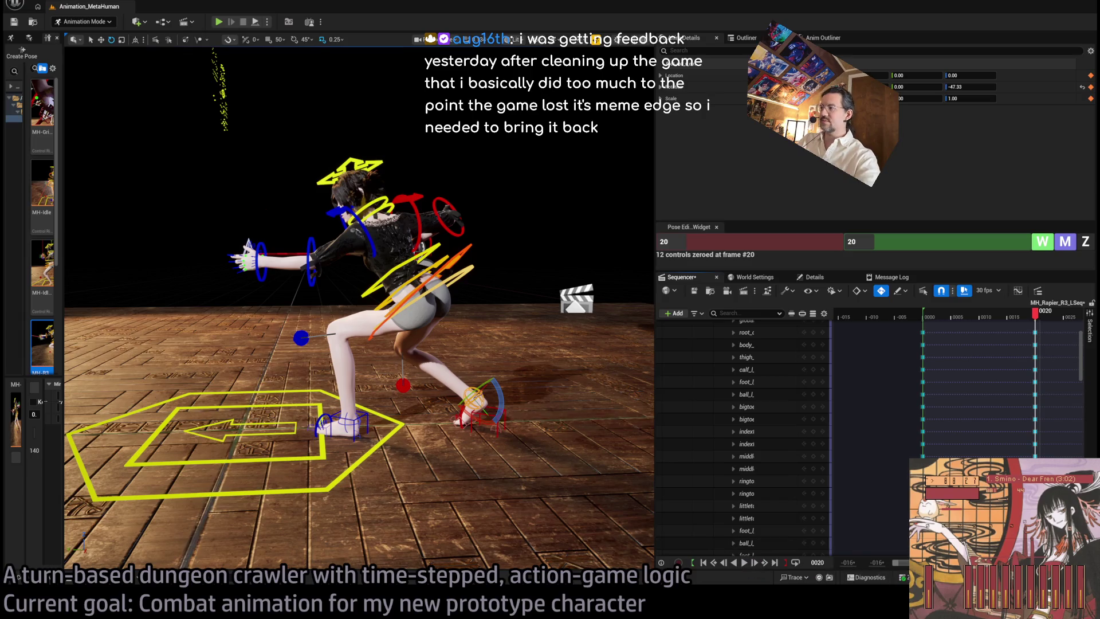
scroll(956, 390, down, 3)
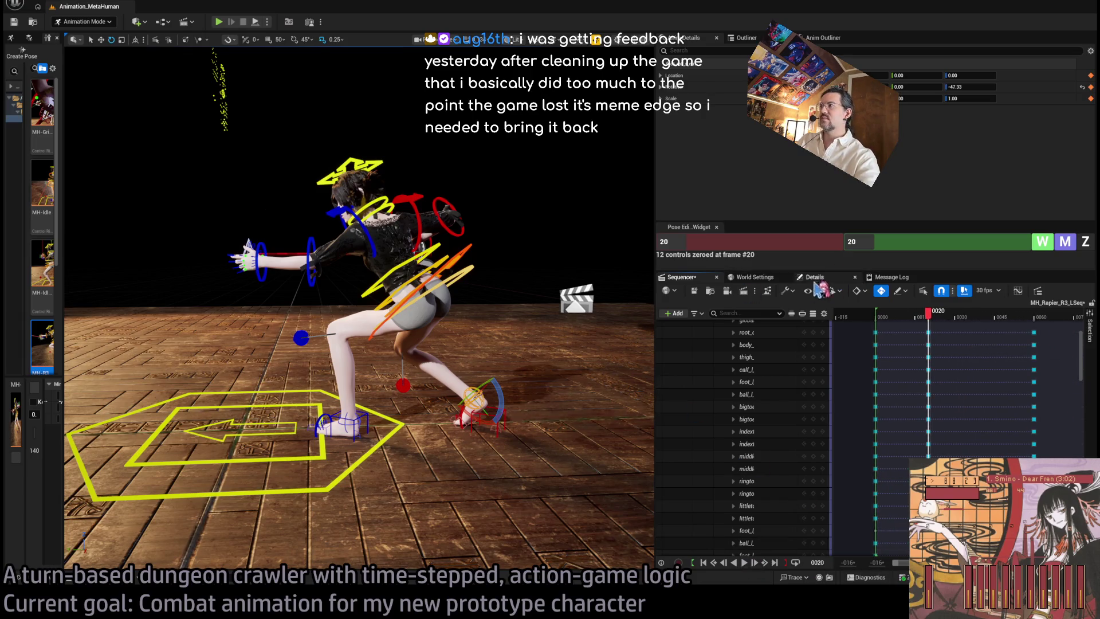
At frame 60, frame the character with F and select both foot IK controls
mouse_move(927, 312)
mouse_down()
mouse_move(871, 313)
mouse_move(1038, 320)
mouse_up()
key(f)
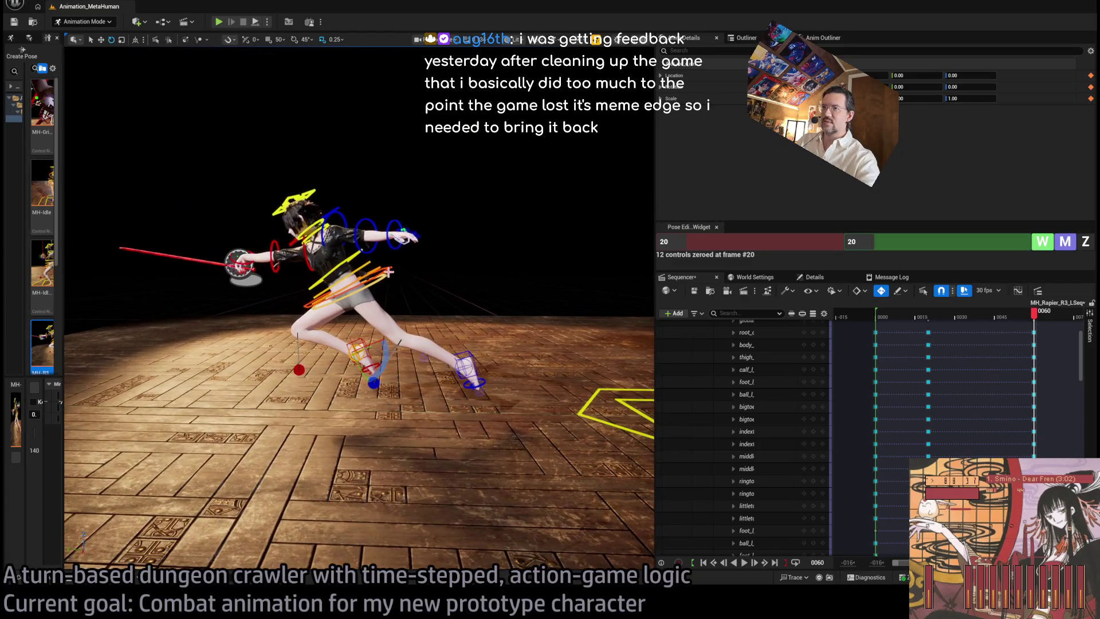
click(358, 348)
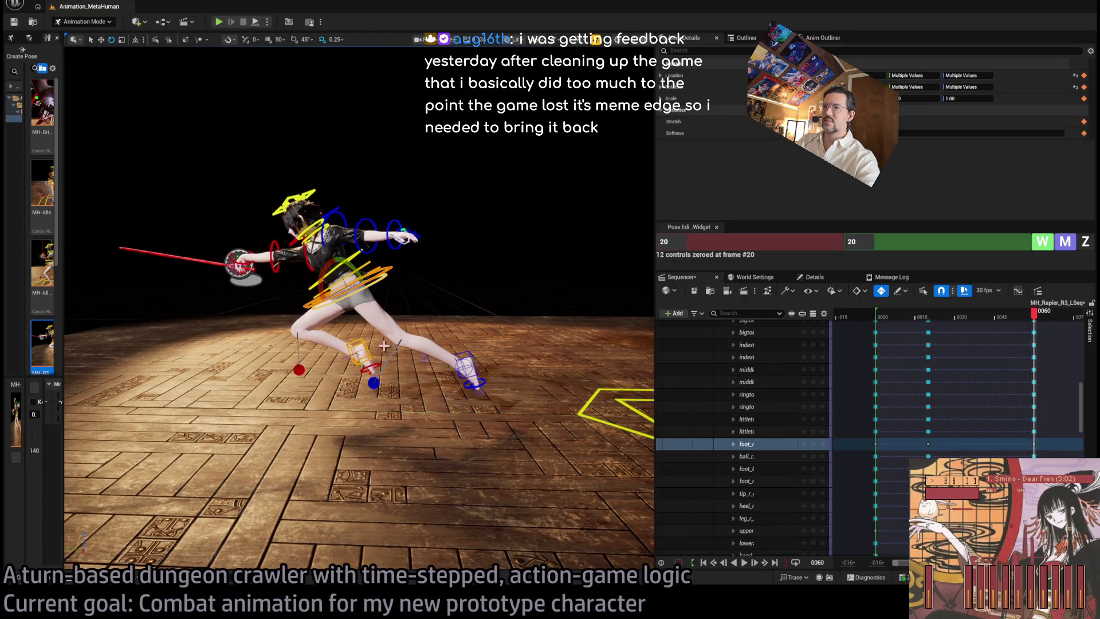
ctrl+click(467, 360)
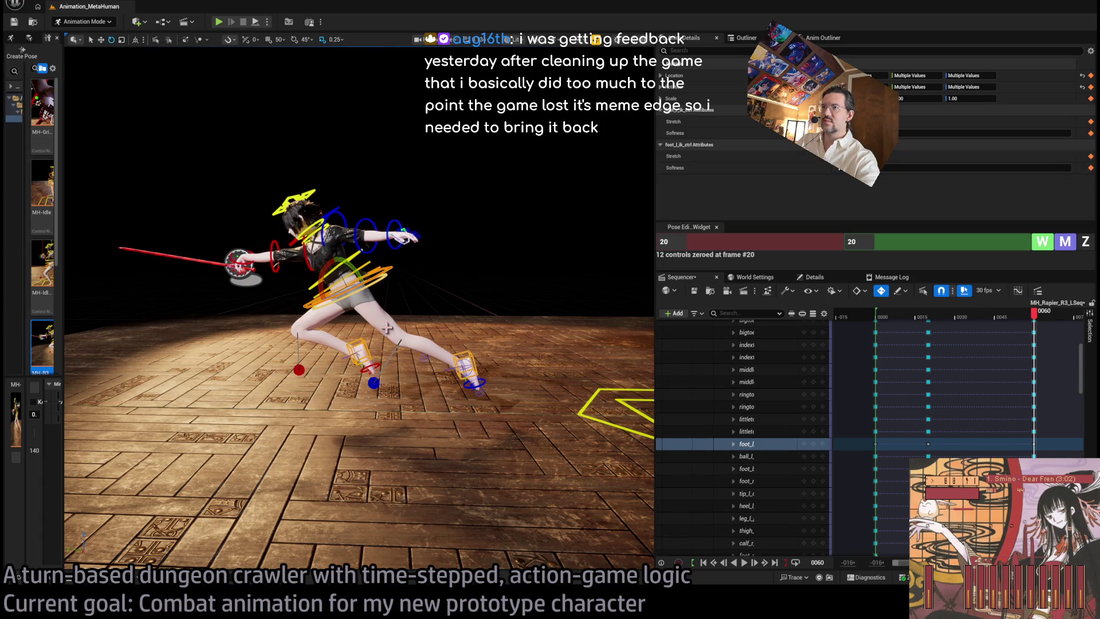
scroll(465, 317, down, 3)
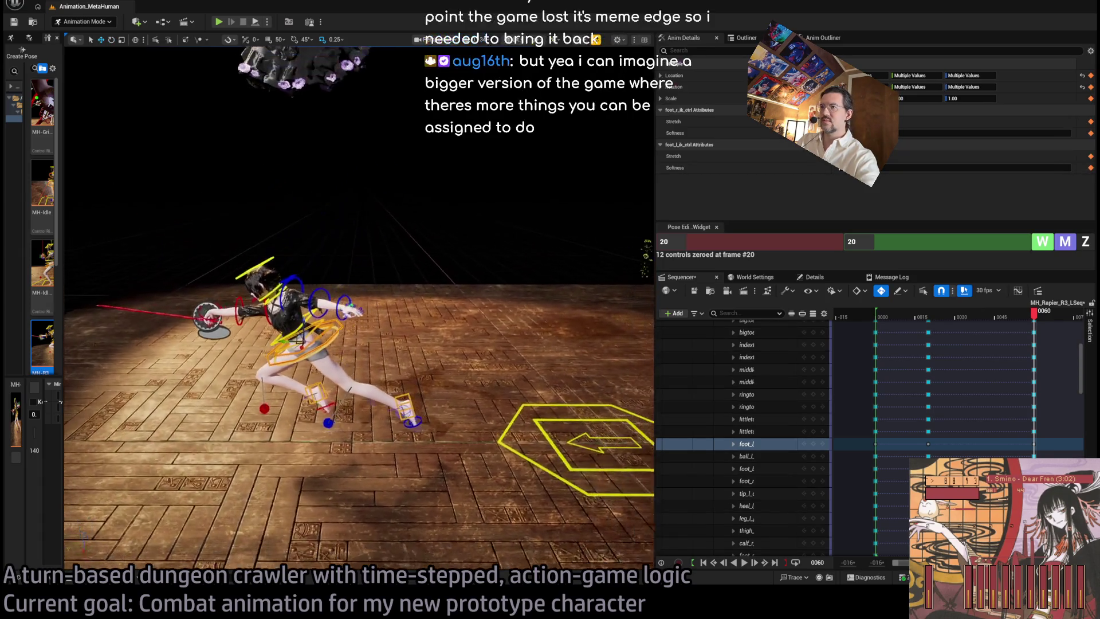
drag(267, 339, 273, 341)
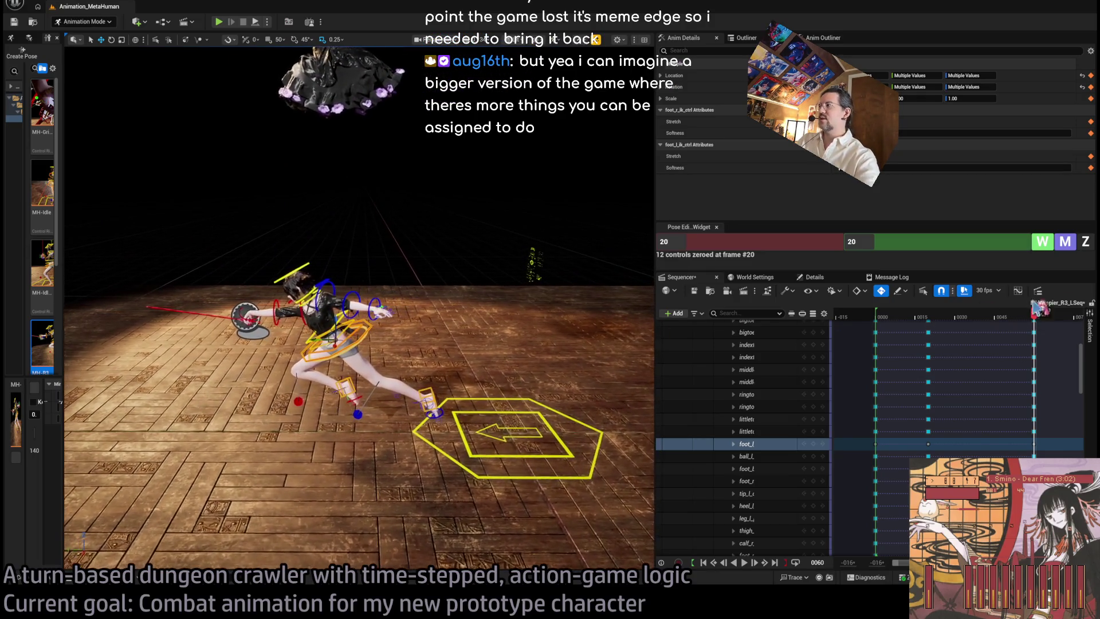
mouse_move(1037, 319)
mouse_down()
mouse_move(967, 324)
mouse_move(1044, 324)
mouse_up()
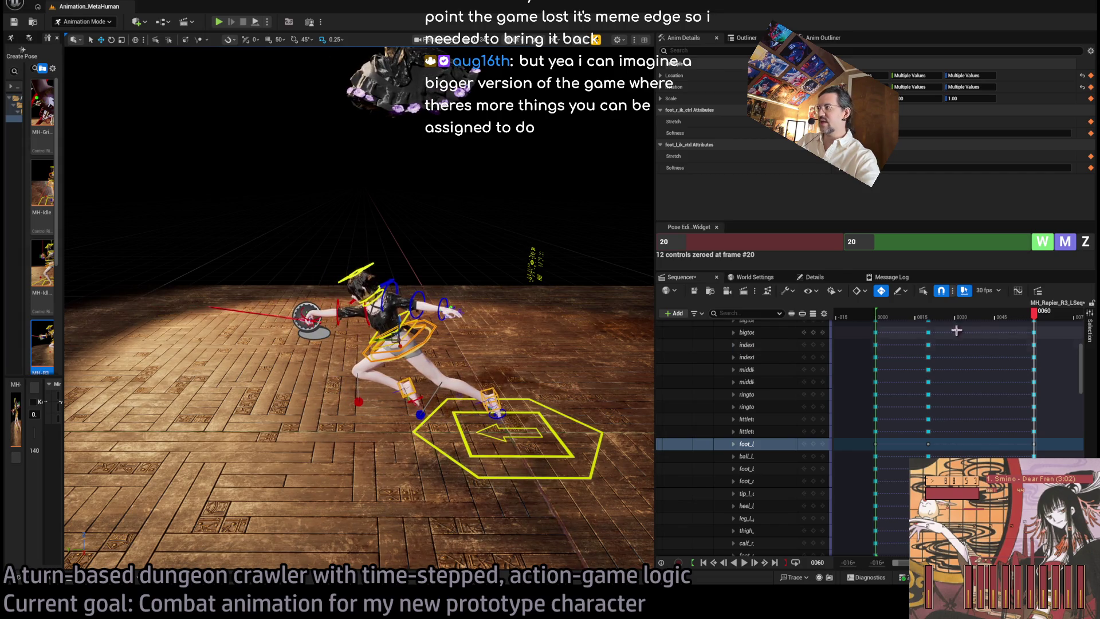
mouse_move(1035, 319)
mouse_down()
mouse_move(939, 320)
mouse_move(964, 319)
mouse_up()
mouse_move(1033, 321)
mouse_down()
mouse_move(1046, 324)
mouse_move(887, 339)
mouse_move(1039, 337)
mouse_up()
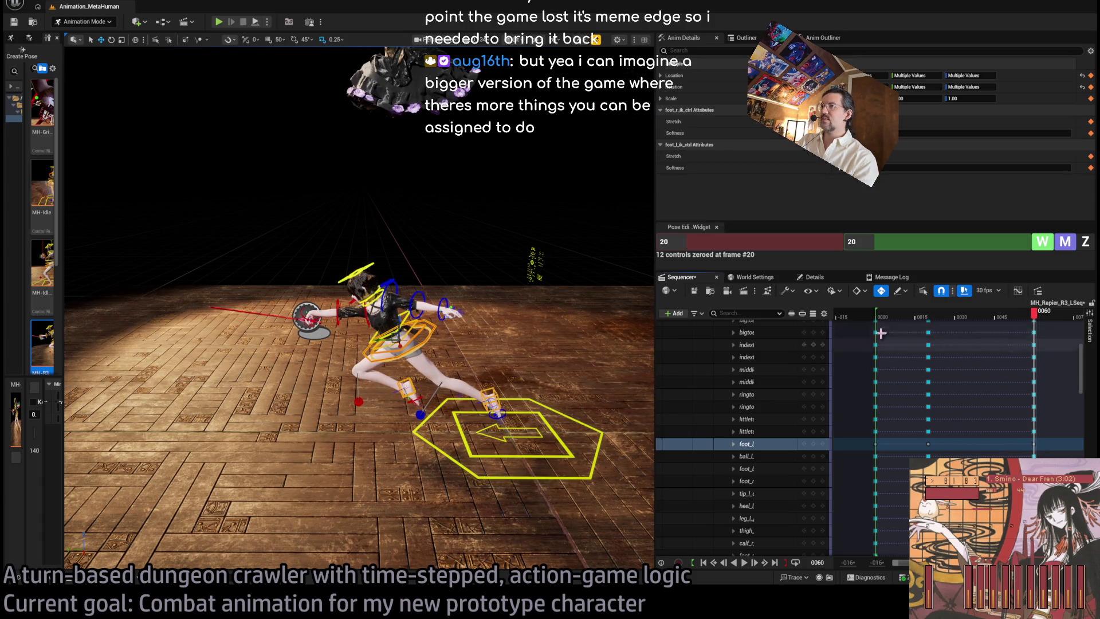
mouse_move(338, 307)
mouse_down()
mouse_move(332, 272)
mouse_move(493, 280)
mouse_up()
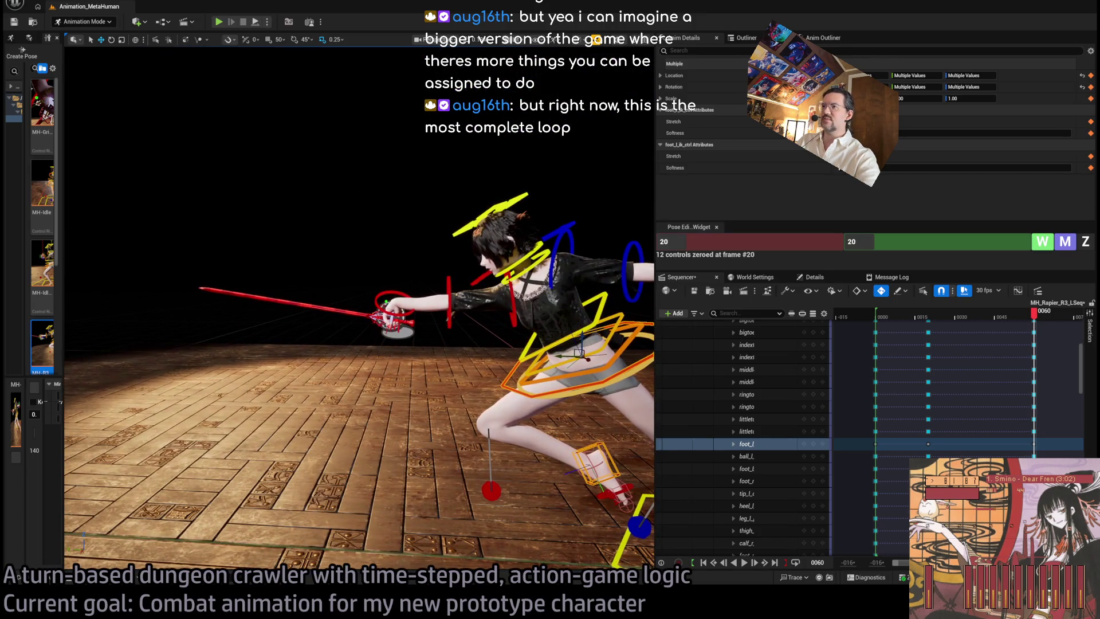
Rotate upperarm_r_fk_ctrl slightly at frame 60 and check it from behind across frames 58–60
click(517, 343)
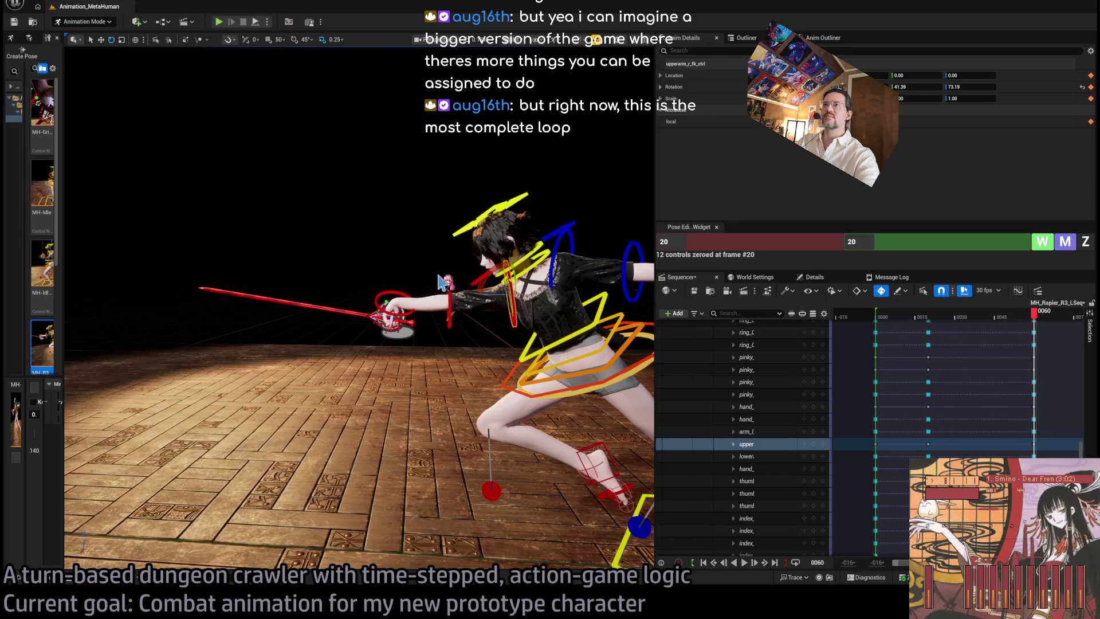
drag(486, 274, 489, 281)
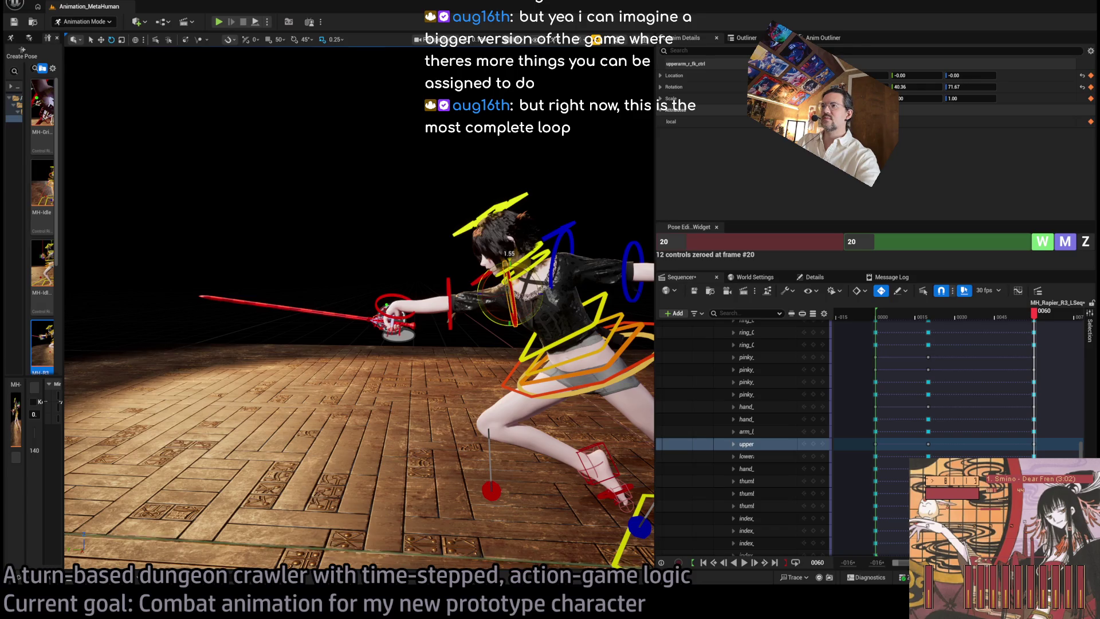
scroll(148, 63, down, 5)
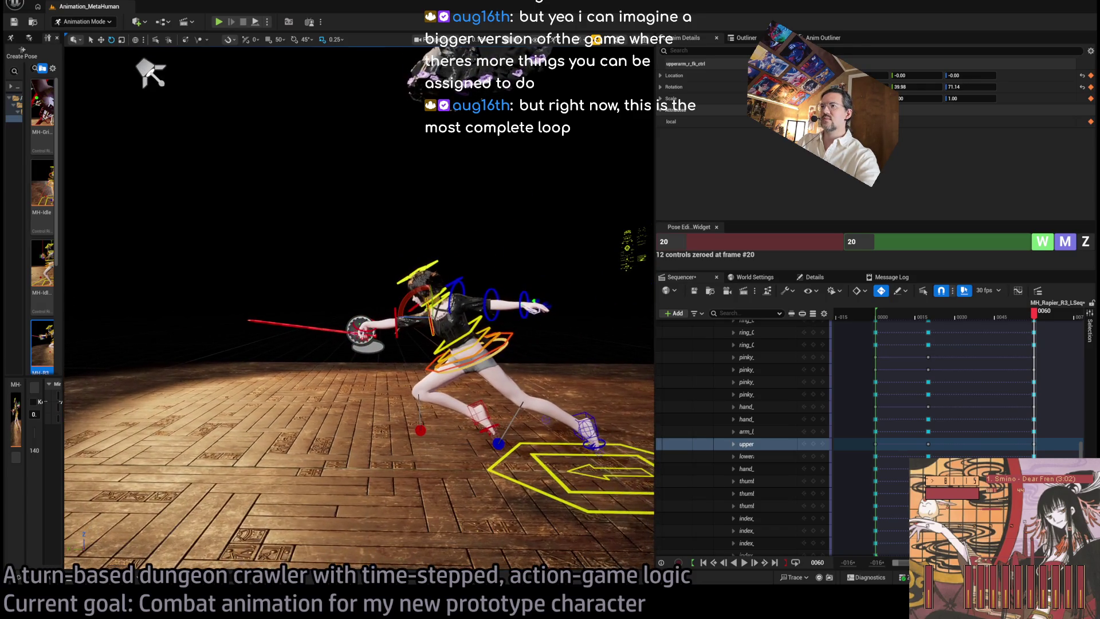
mouse_move(147, 69)
mouse_down()
mouse_move(544, 137)
mouse_move(601, 166)
mouse_move(486, 143)
mouse_up()
click(1033, 316)
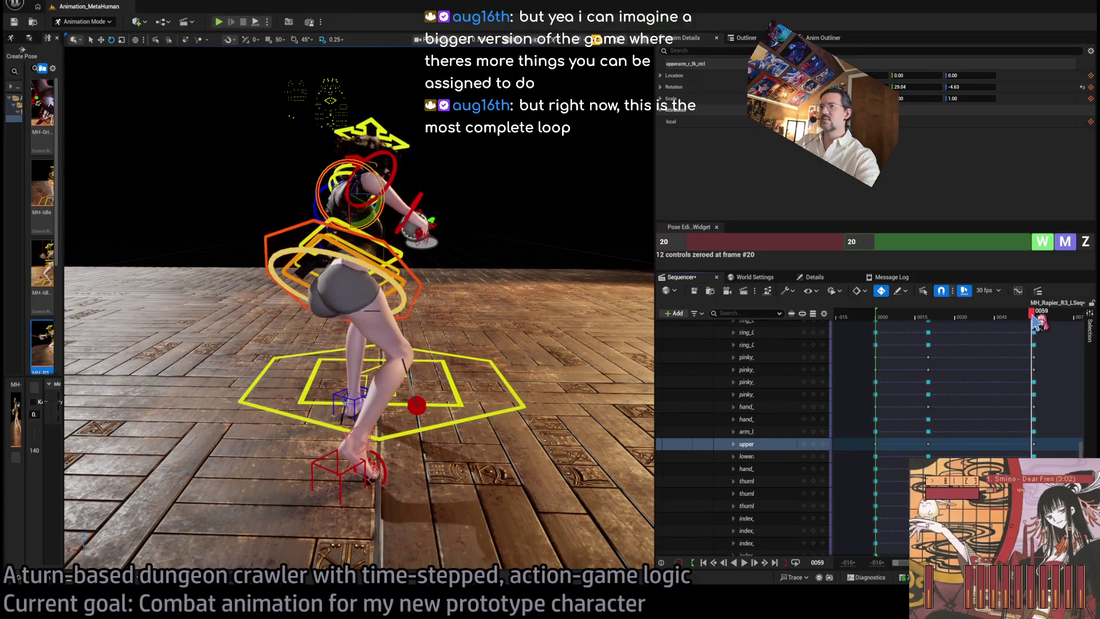
drag(1036, 318, 1038, 321)
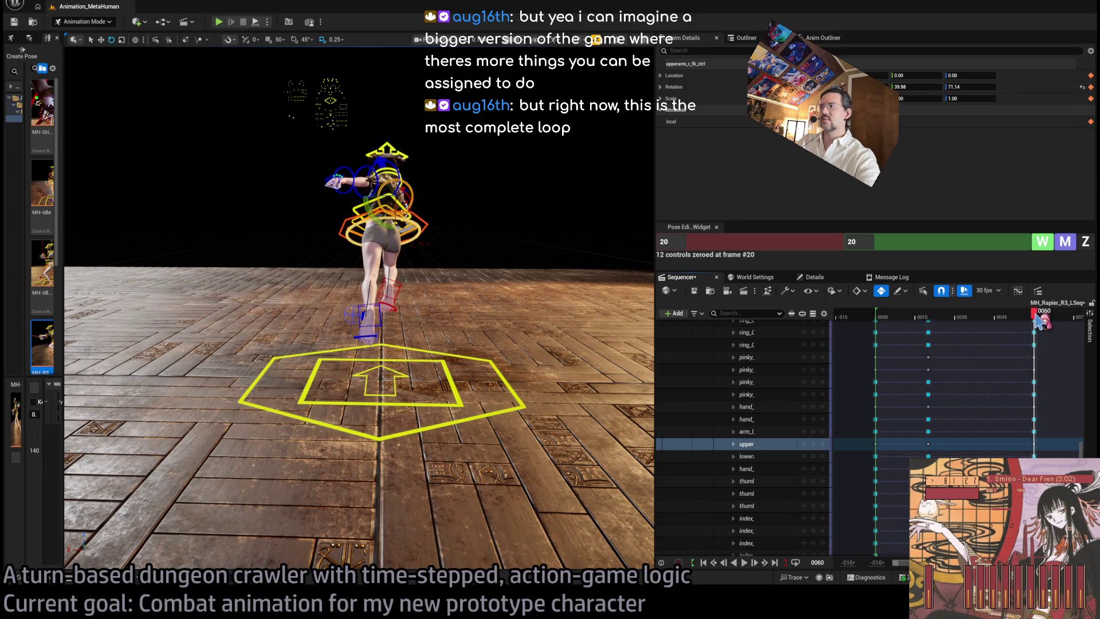
drag(425, 362, 442, 333)
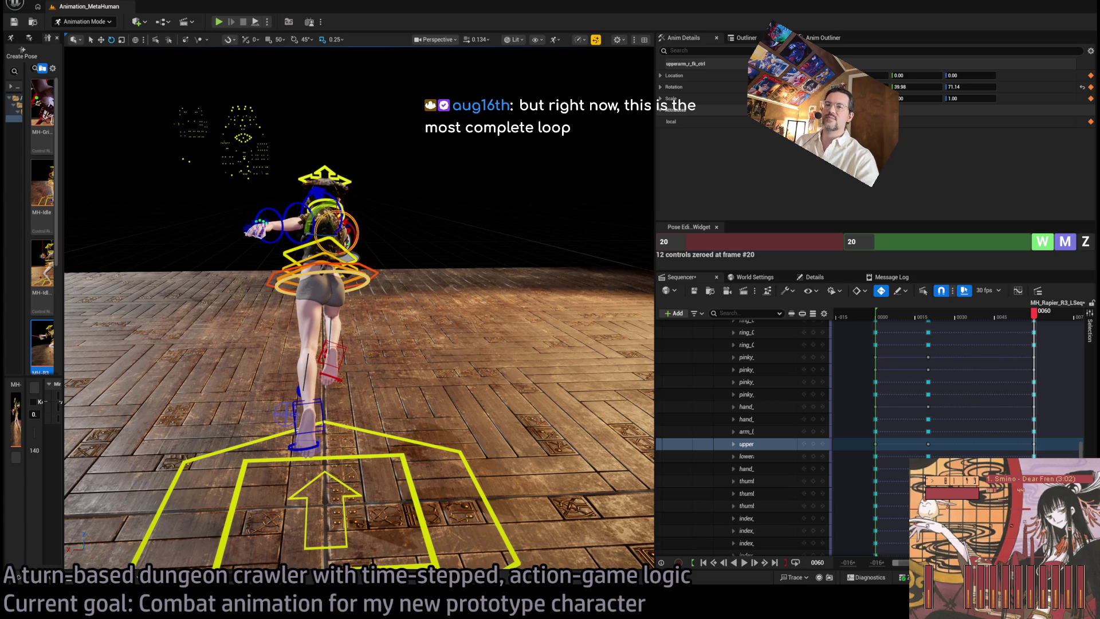
Load youtube.com in the browser, reset zoom, and play the Gal Gun: Double Peace full-game video
key(alt+Tab)
key(ctrl+l)
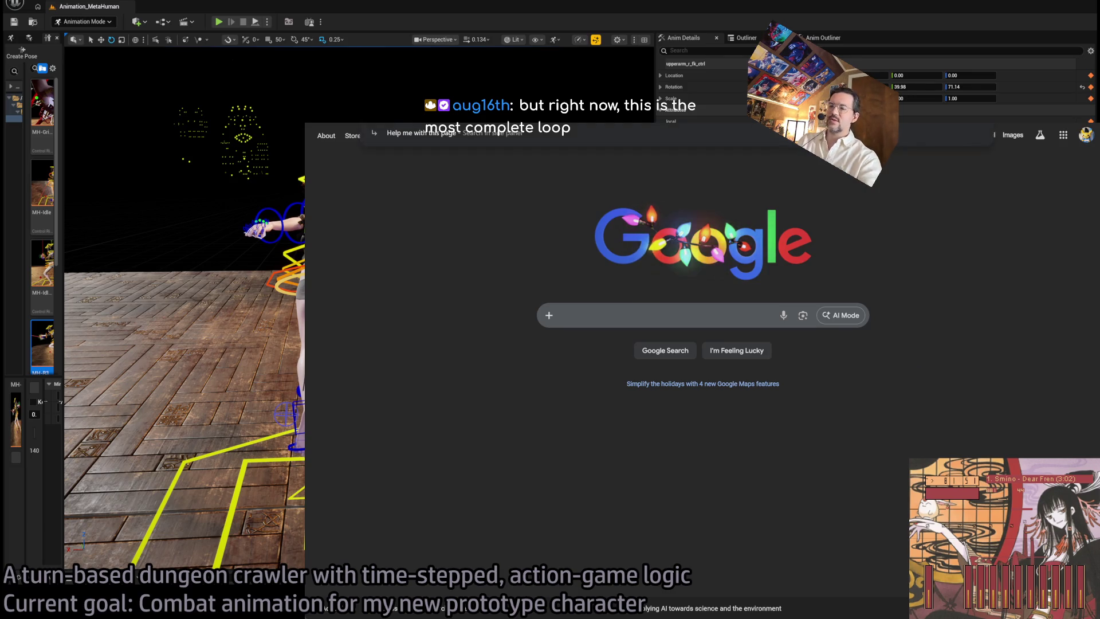
text(youtube.com)
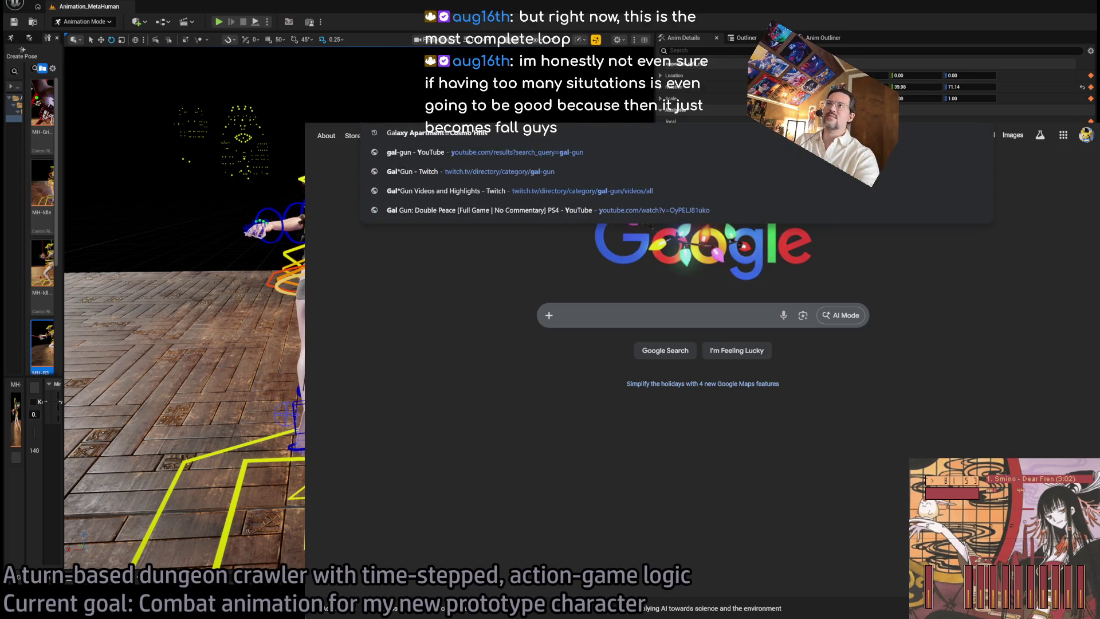
key(Return)
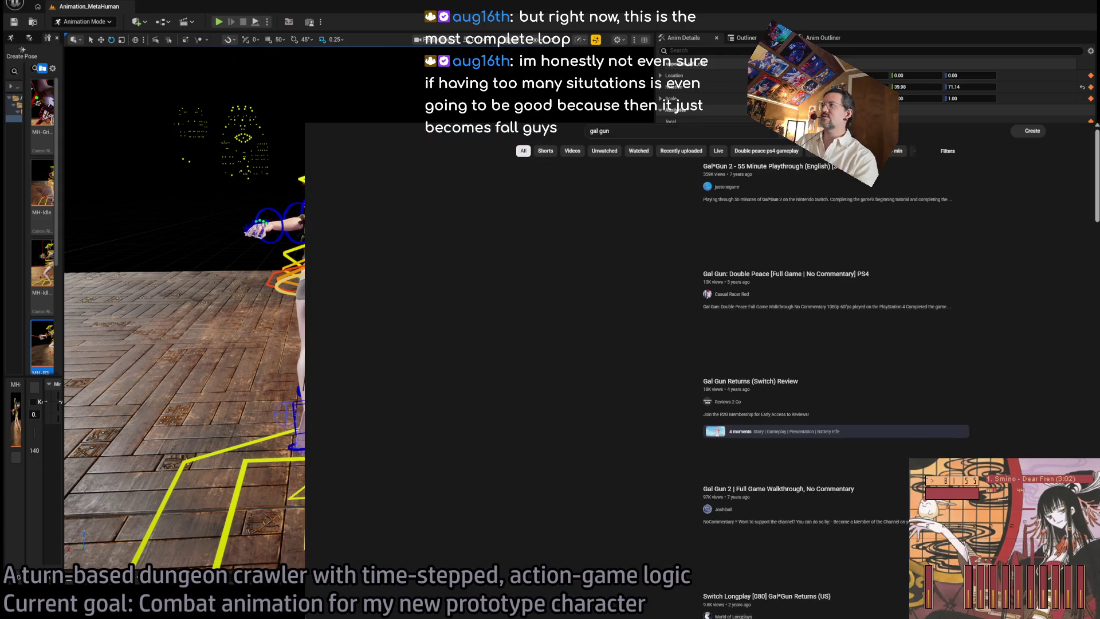
key(ctrl+0)
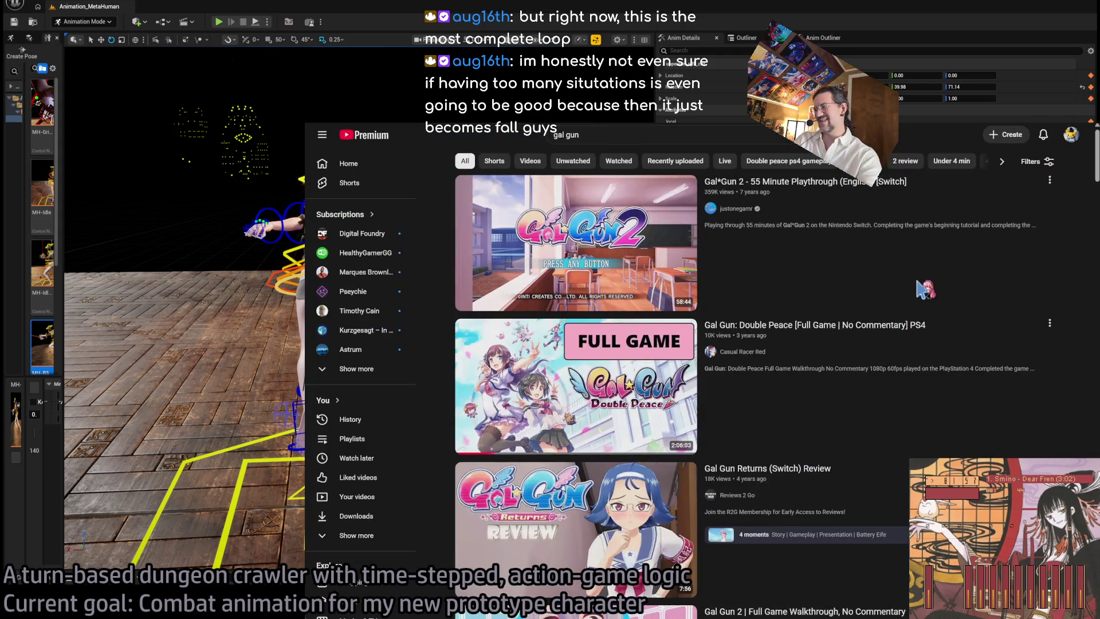
click(1035, 366)
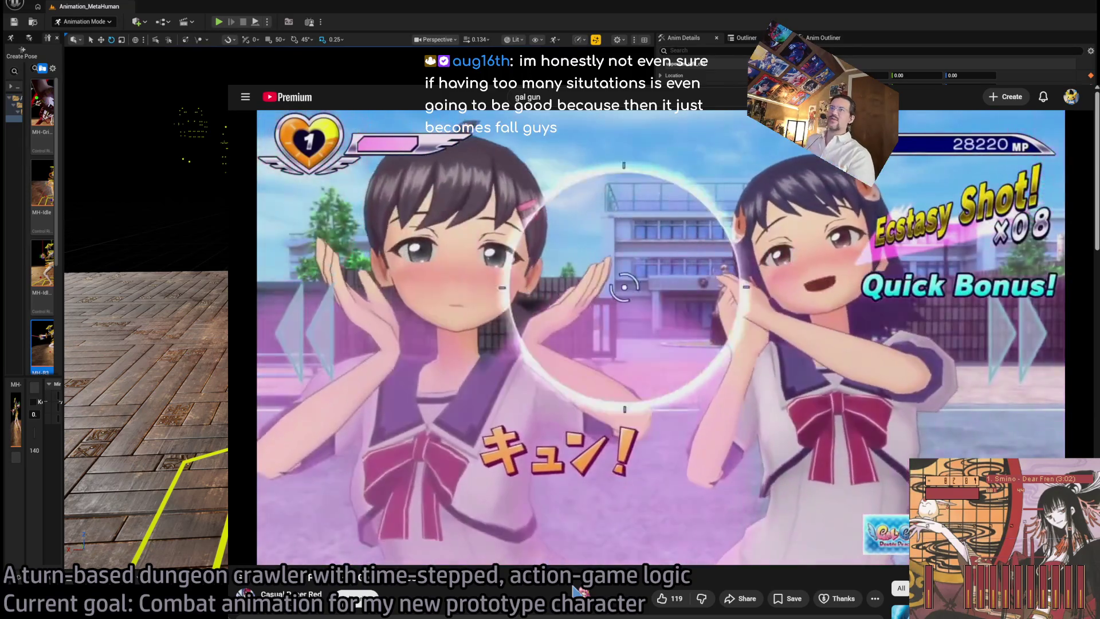
Skip the video to 40:13, load google in the address bar, and switch back to Unreal
drag(369, 538, 373, 544)
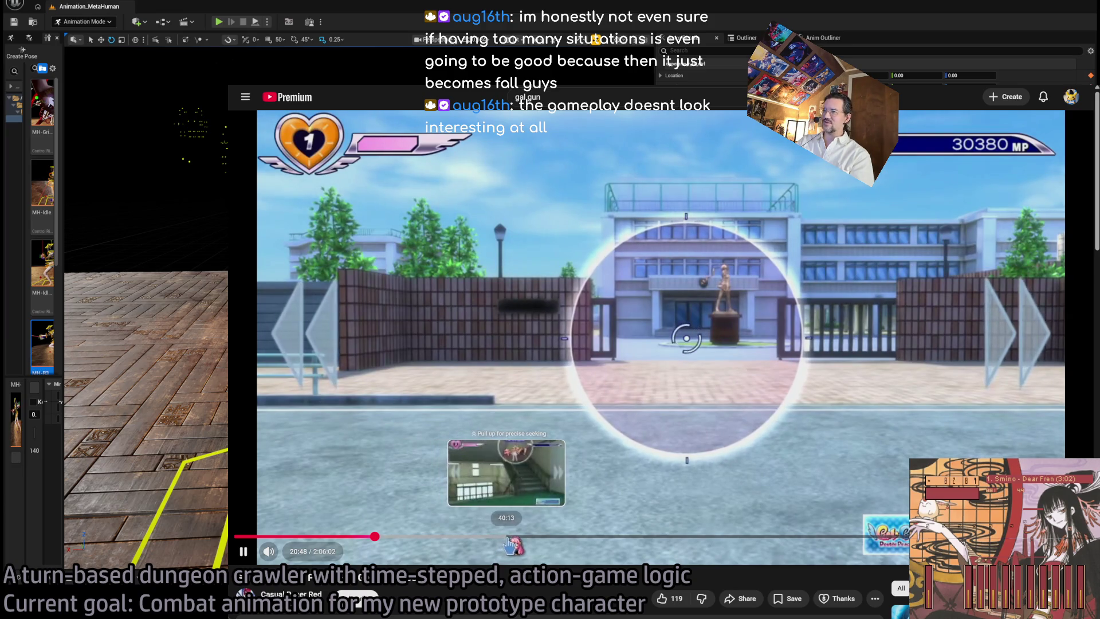
click(509, 538)
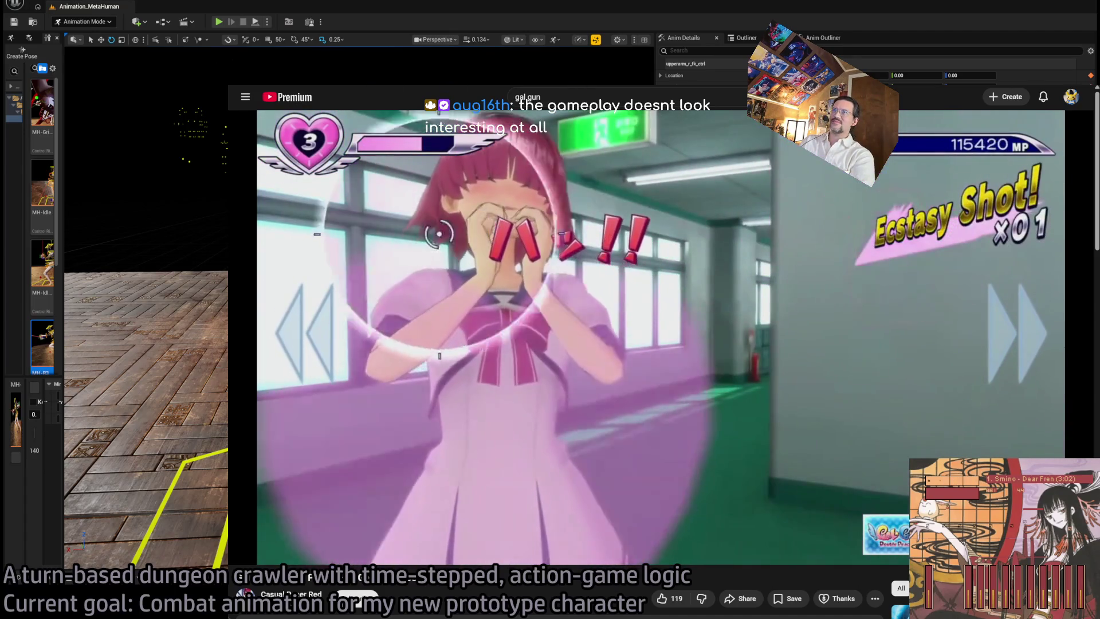
click(527, 97)
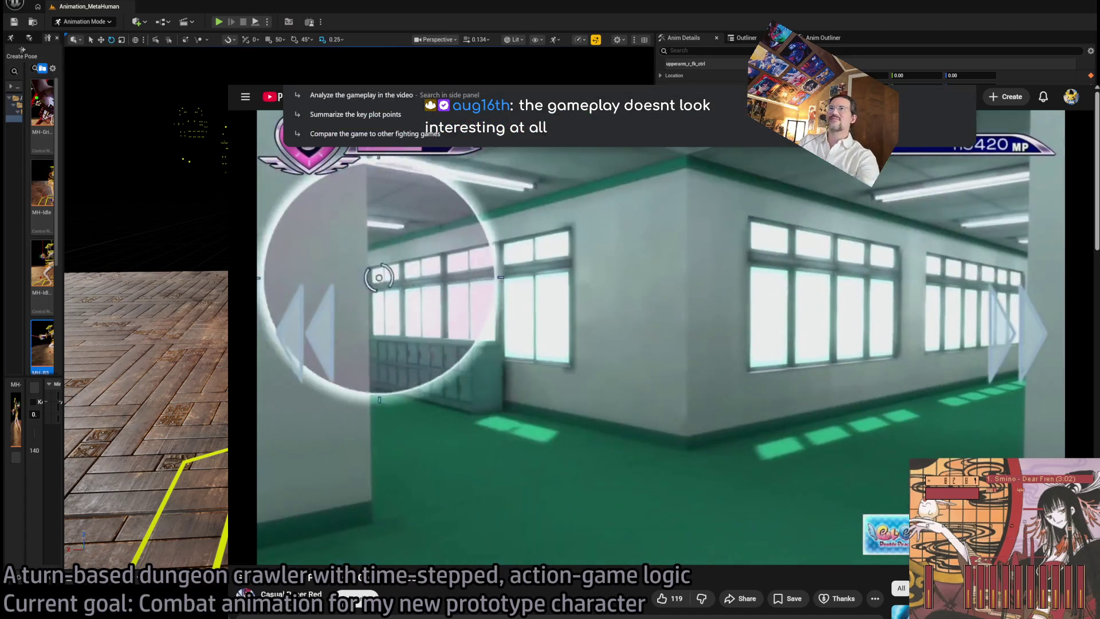
text(google)
key(Return)
key(alt+Tab)
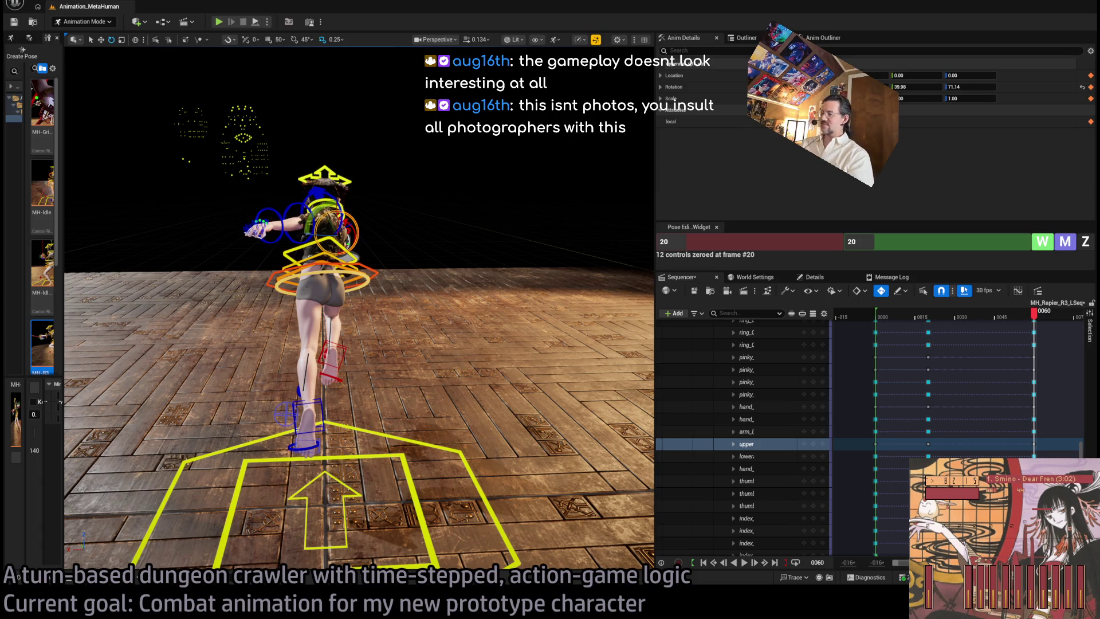
Inspect the lunge side-on around frame 60, then open the Content Drawer on the RPG folder
mouse_move(345, 277)
mouse_down()
mouse_move(231, 63)
mouse_move(196, 70)
mouse_move(198, 57)
mouse_up()
drag(1038, 319, 1039, 323)
mouse_move(485, 285)
mouse_down()
mouse_move(245, 54)
mouse_move(343, 81)
mouse_move(503, 172)
mouse_move(153, 98)
mouse_move(73, 45)
mouse_move(72, 60)
mouse_up()
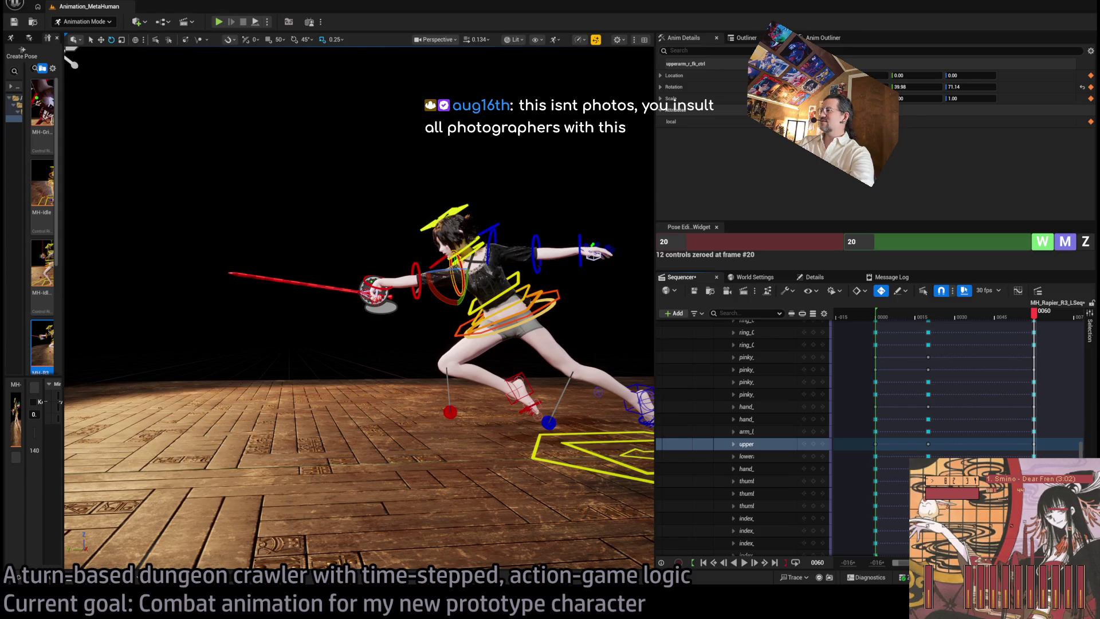
click(530, 206)
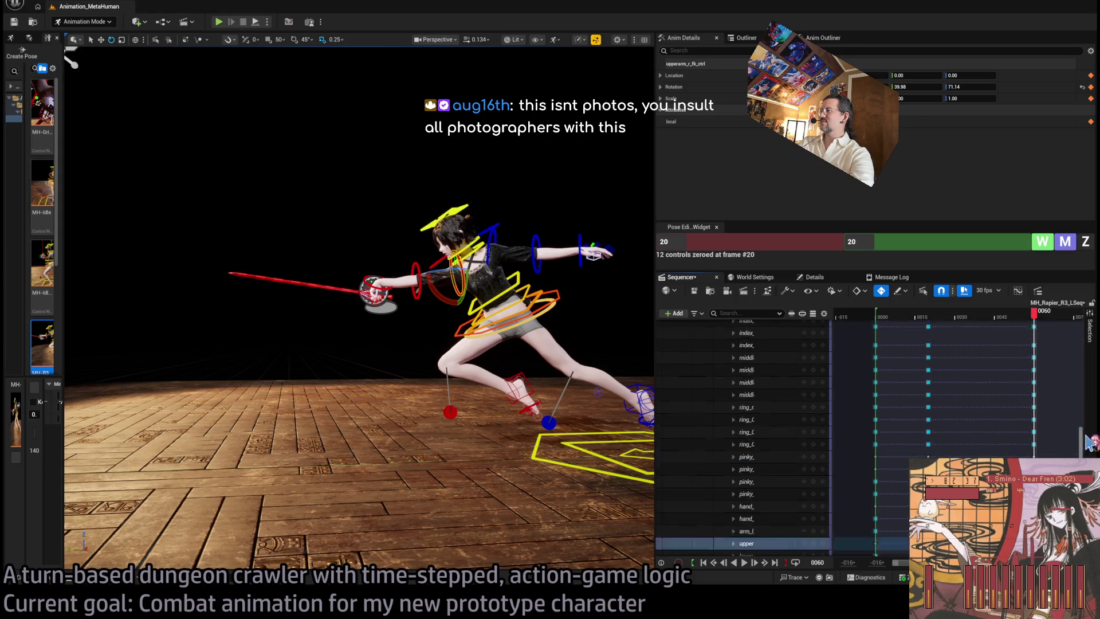
click(47, 578)
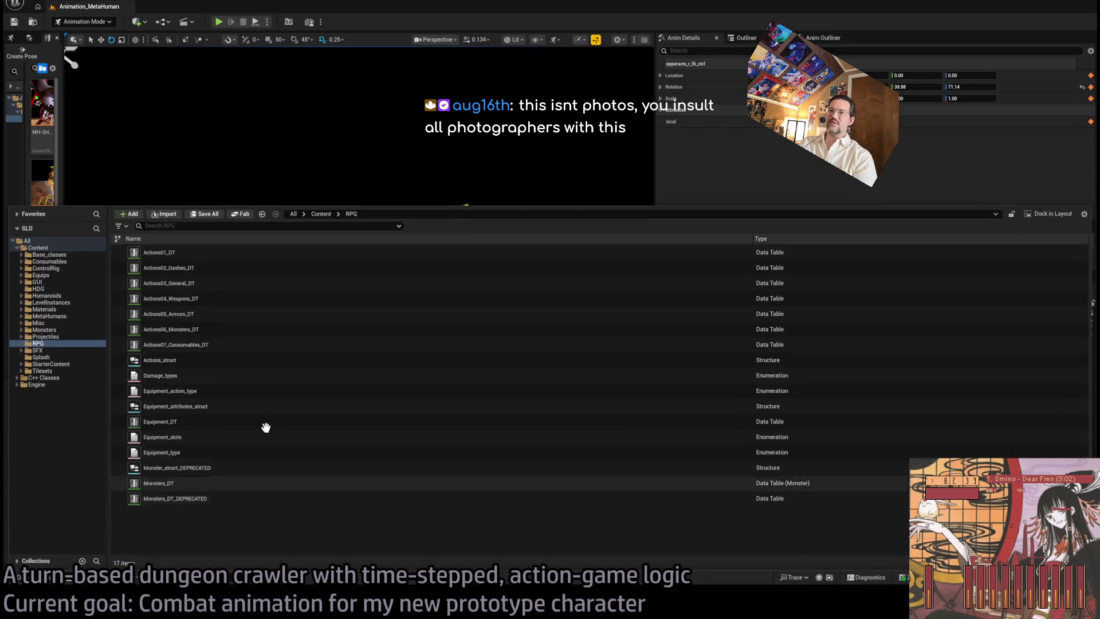
Browse to Humanoids > Animations in the Content Drawer and open the Hu_Rapier_R3 animation
click(69, 283)
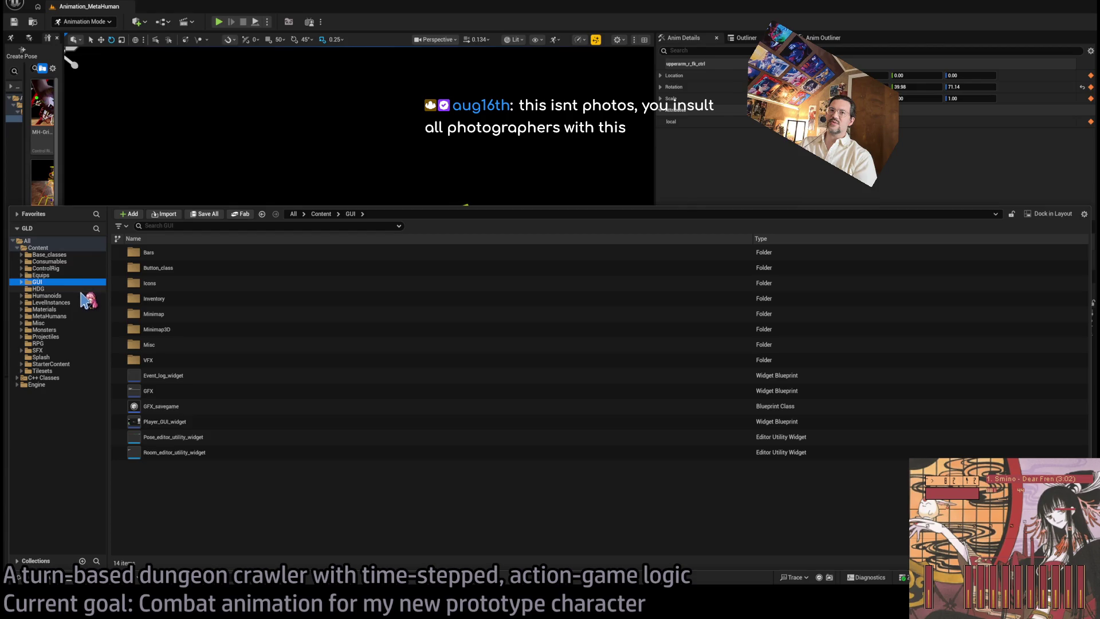
click(81, 295)
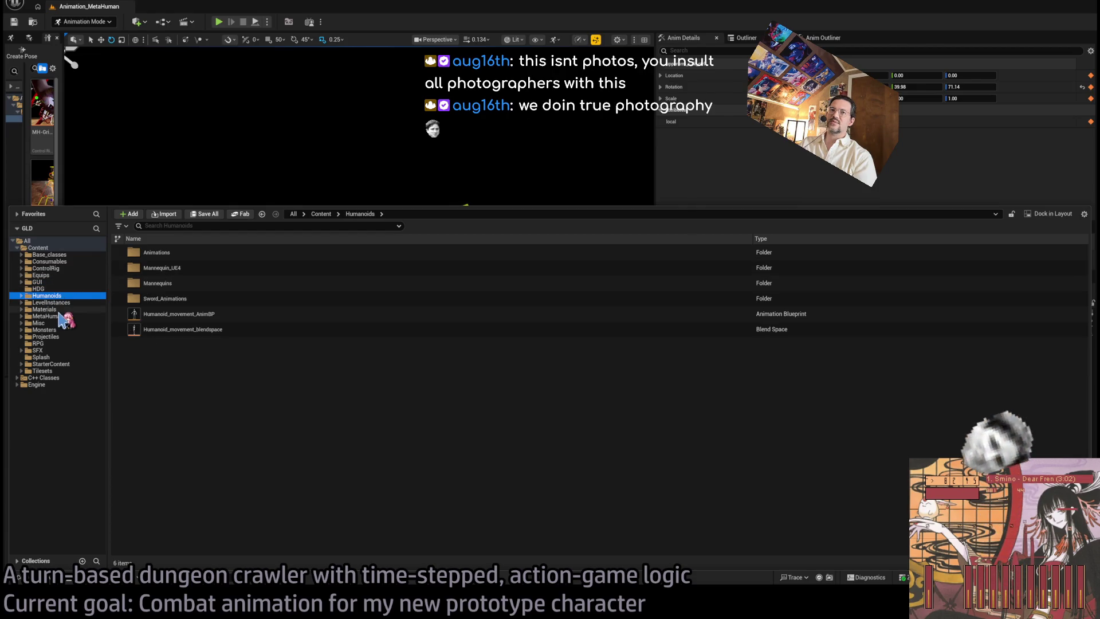
click(58, 275)
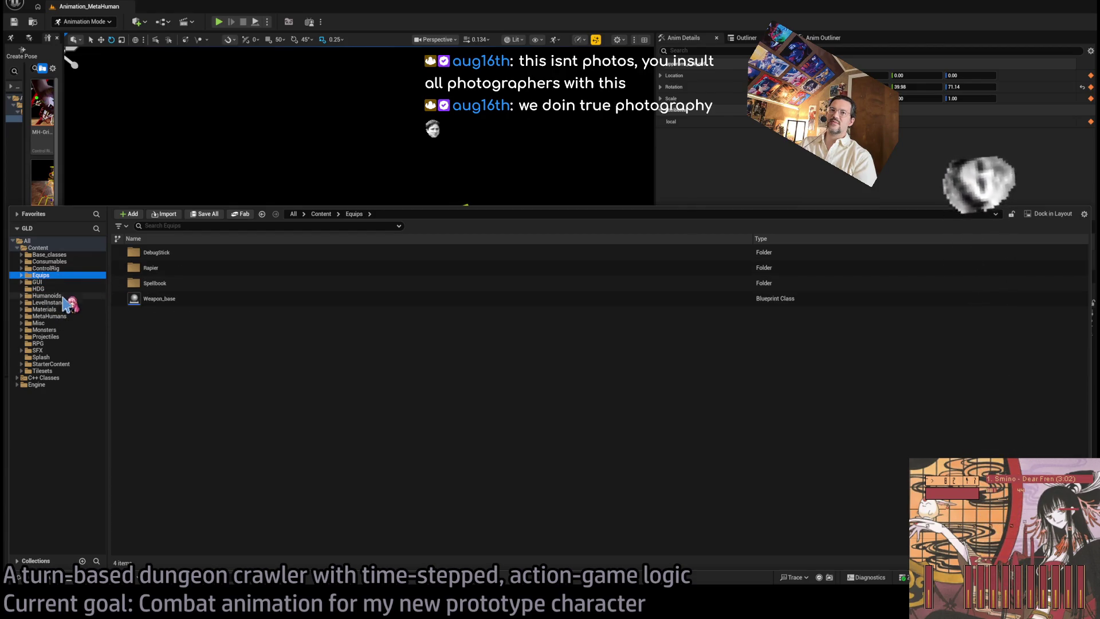
click(47, 295)
double_click(166, 253)
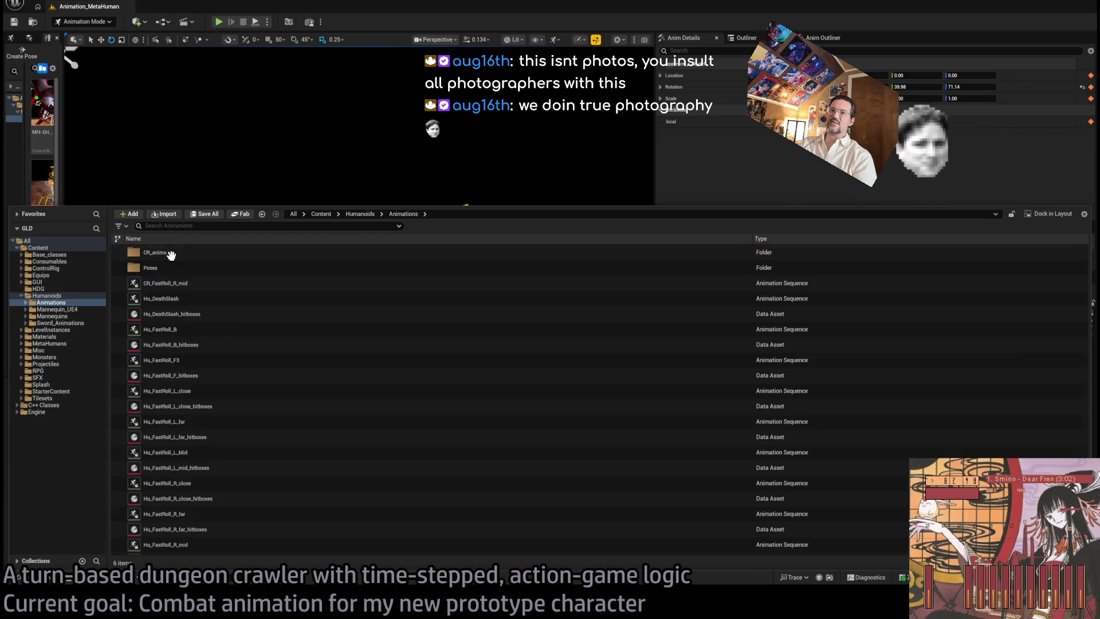
scroll(257, 464, down, 10)
scroll(259, 458, down, 3)
scroll(189, 309, up, 1)
double_click(172, 289)
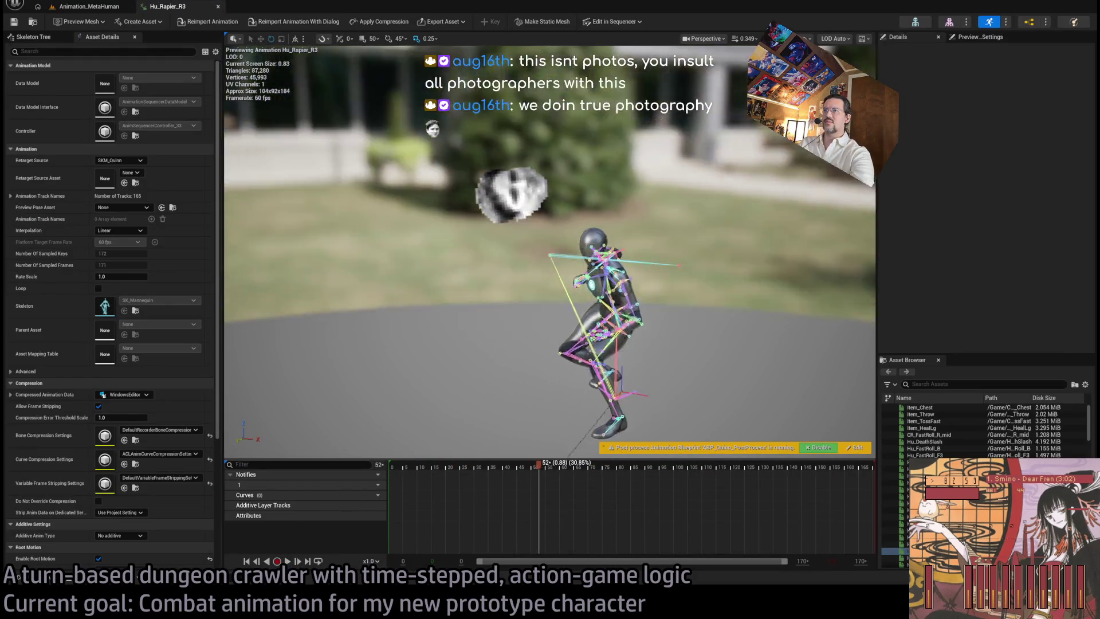
Scrub the Hu_Rapier_R3 preview to the lunge near frame 75, then go back to the Animation_MetaHuman sequence
mouse_move(538, 471)
mouse_down()
mouse_move(417, 470)
mouse_move(588, 473)
mouse_move(564, 475)
mouse_move(604, 457)
mouse_move(629, 461)
mouse_move(610, 464)
mouse_up()
key(f)
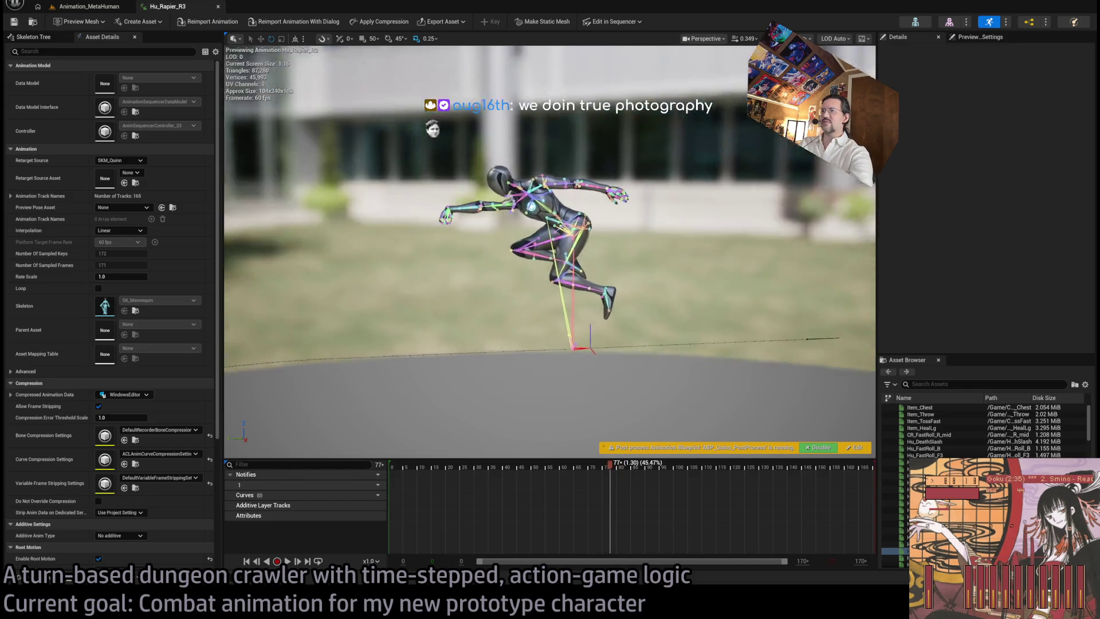
click(610, 467)
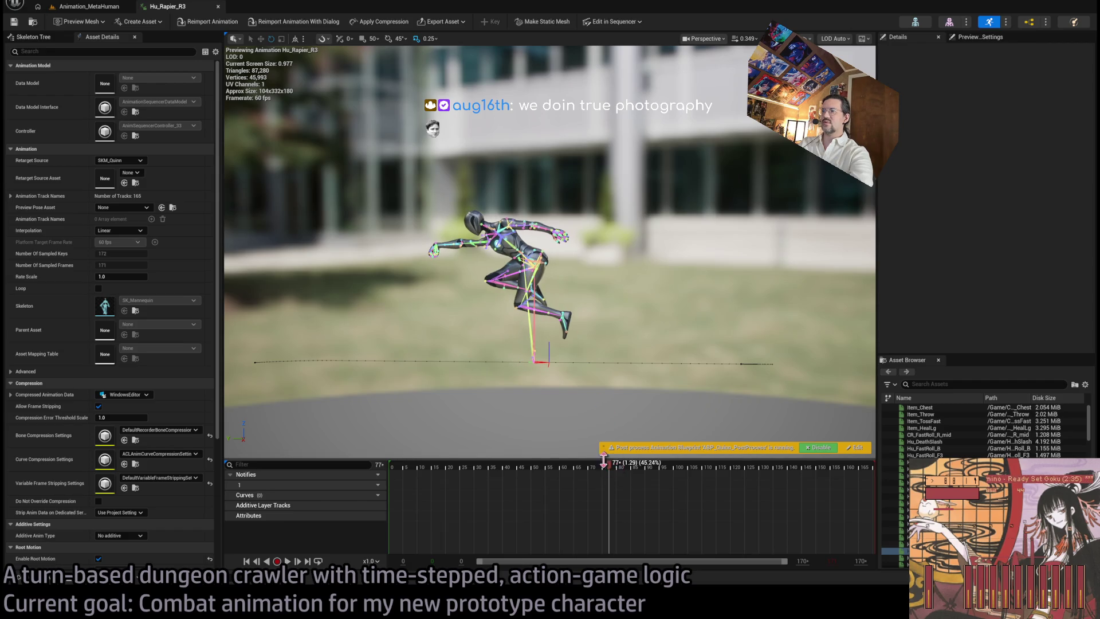
mouse_move(611, 467)
mouse_down()
mouse_move(572, 466)
mouse_move(604, 472)
mouse_up()
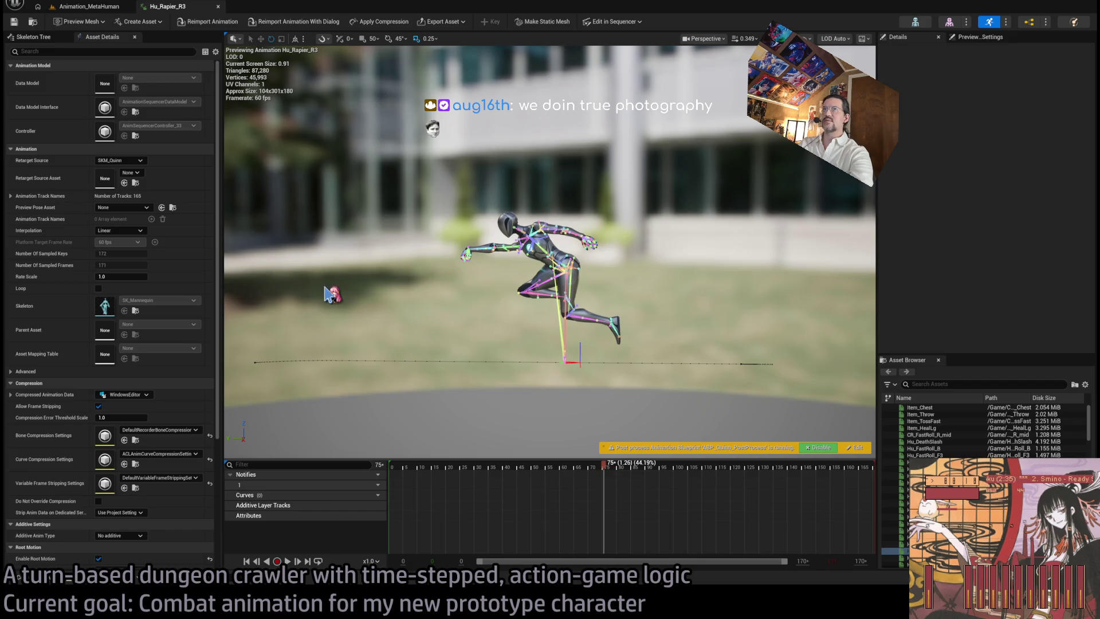
click(100, 7)
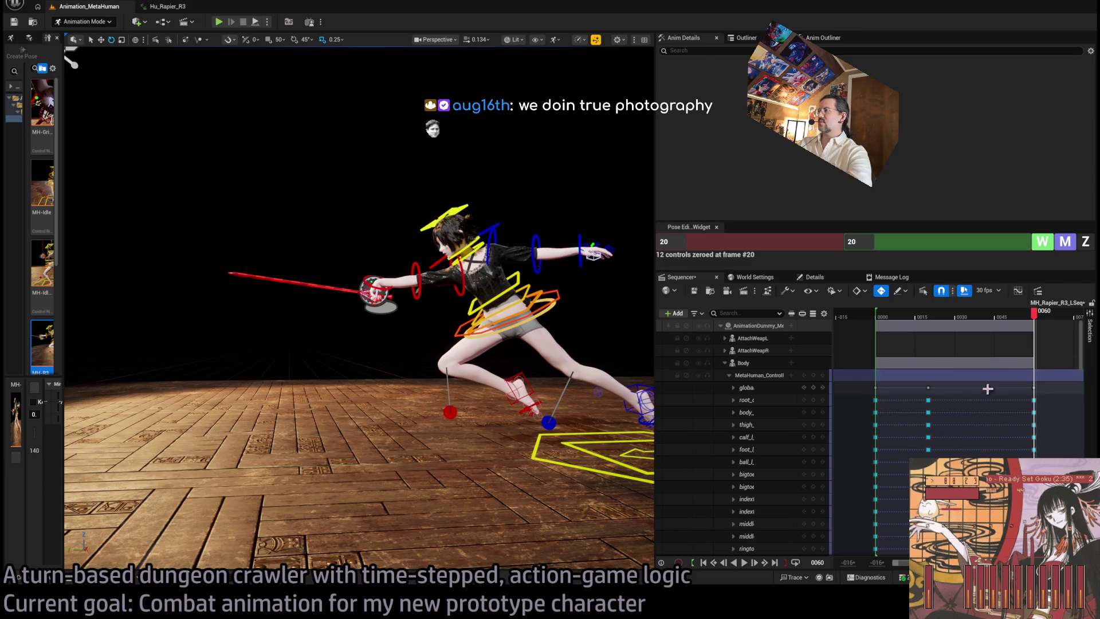
Collapse the MetaHuman_ControlRig track and shift its keys so they land at frames 60 and about 71
click(729, 375)
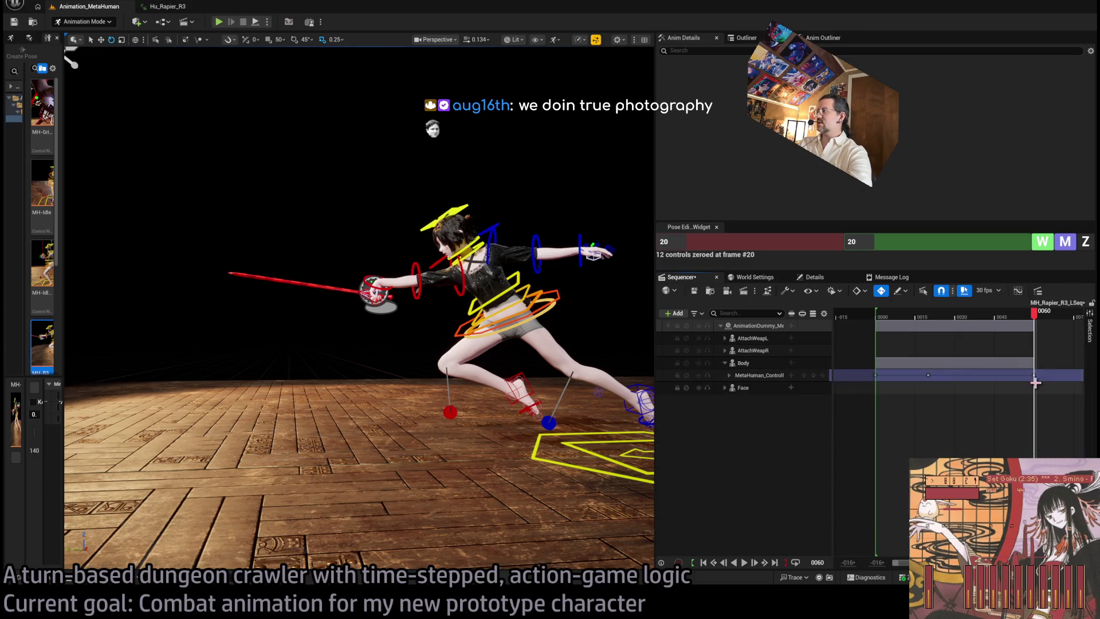
drag(1034, 375, 1074, 376)
drag(927, 376, 1032, 381)
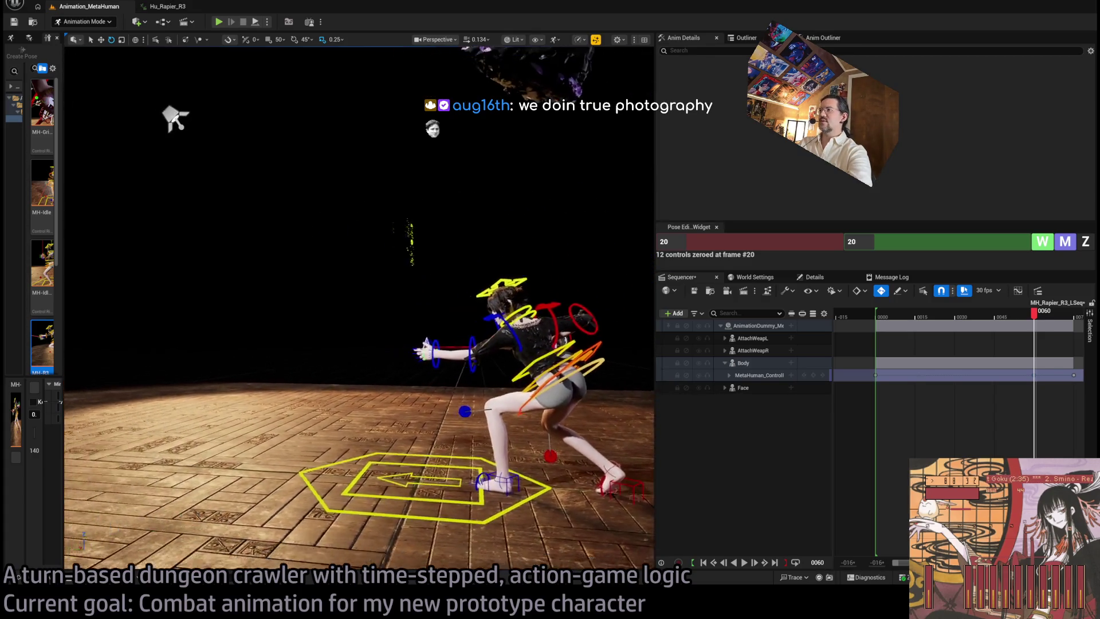
Play the retimed sequence from the start, then park the playhead at frame 58
click(877, 316)
key(space)
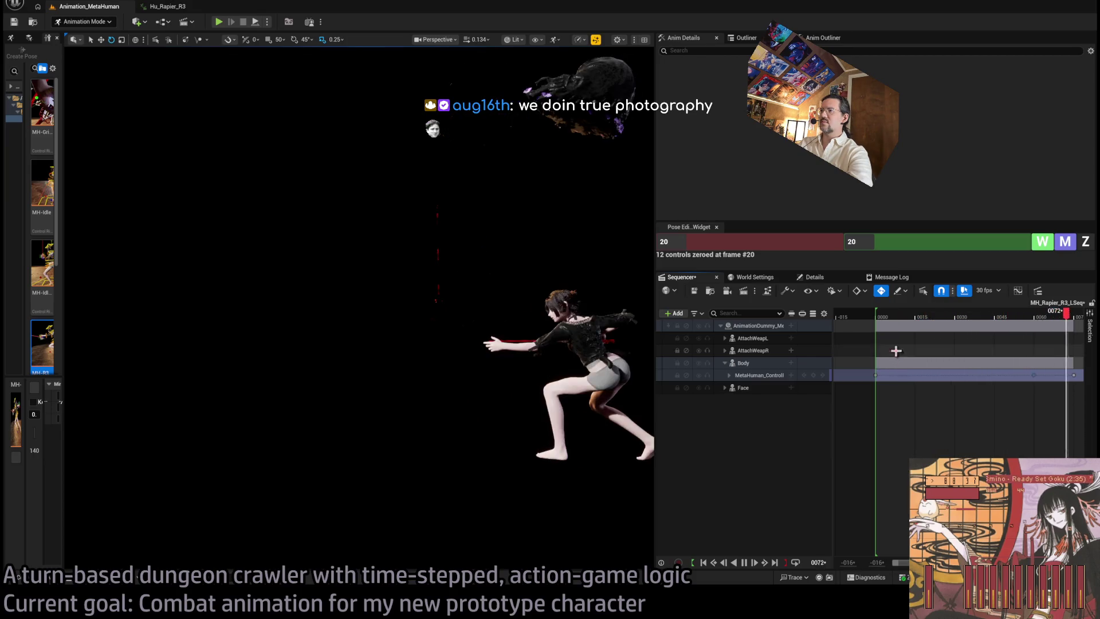
key(space)
click(1025, 315)
click(1029, 315)
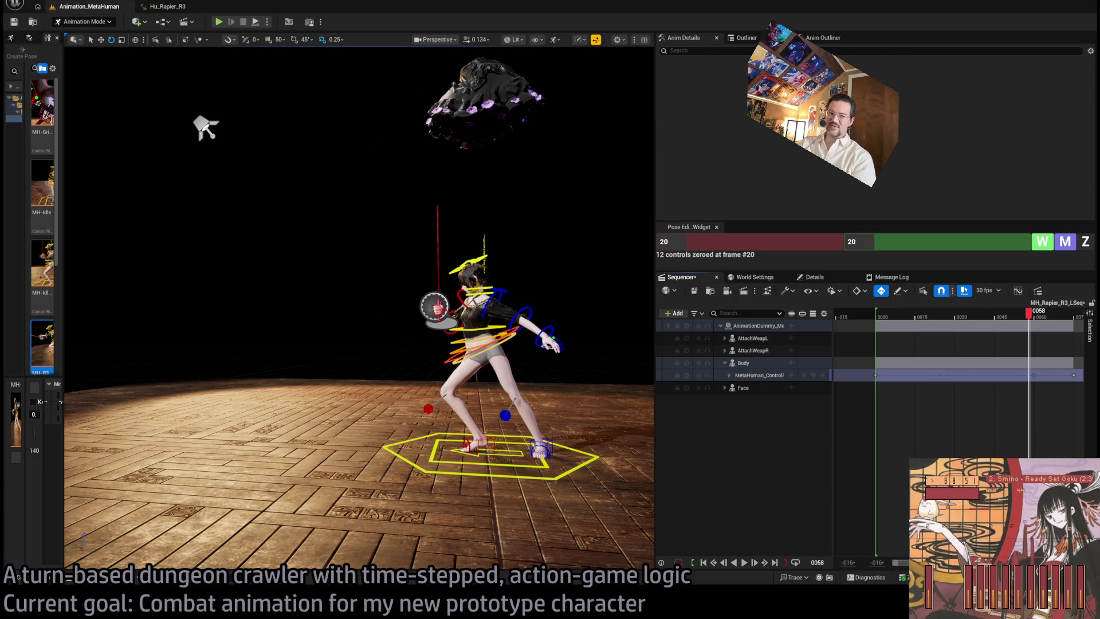
key(alt+Tab)
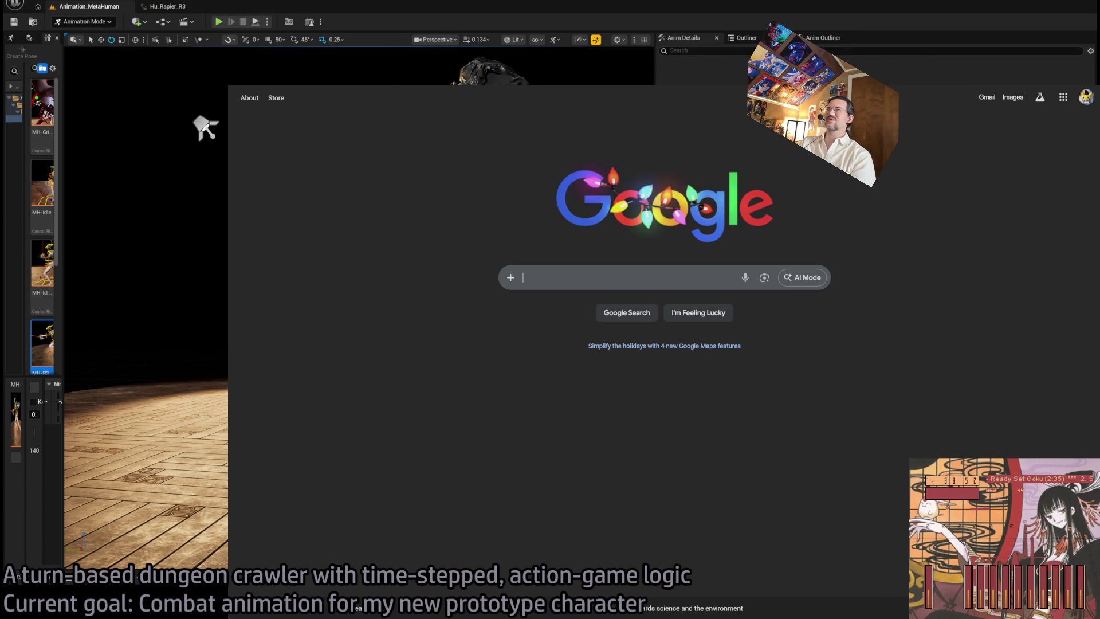
key(super+Down)
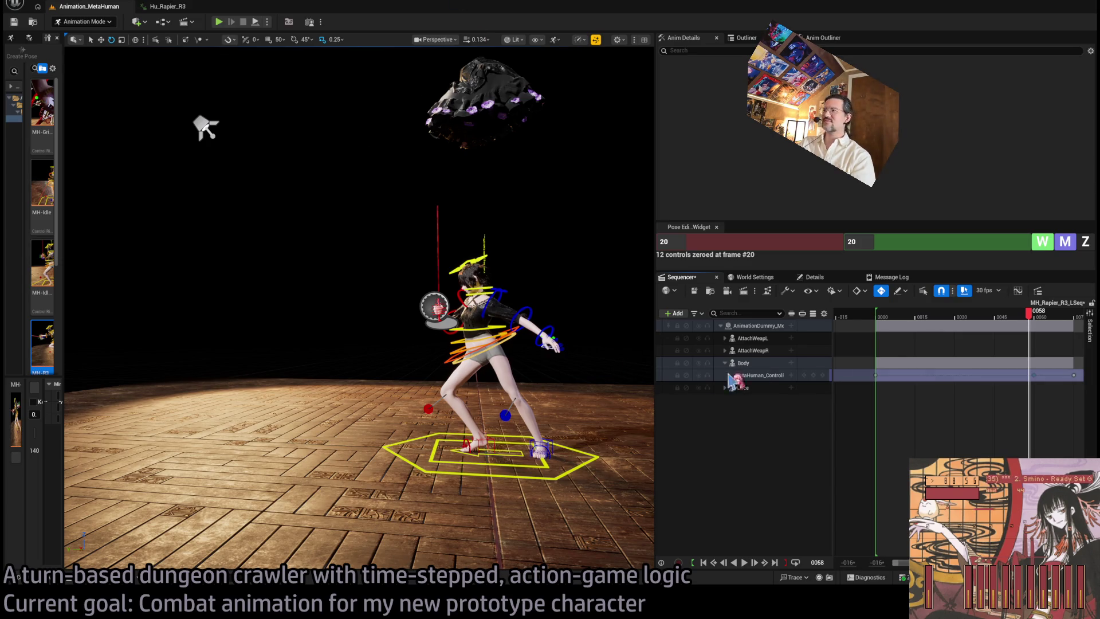
mouse_move(910, 326)
mouse_down()
mouse_move(879, 322)
mouse_move(1077, 336)
mouse_move(1031, 334)
mouse_move(1040, 338)
mouse_up()
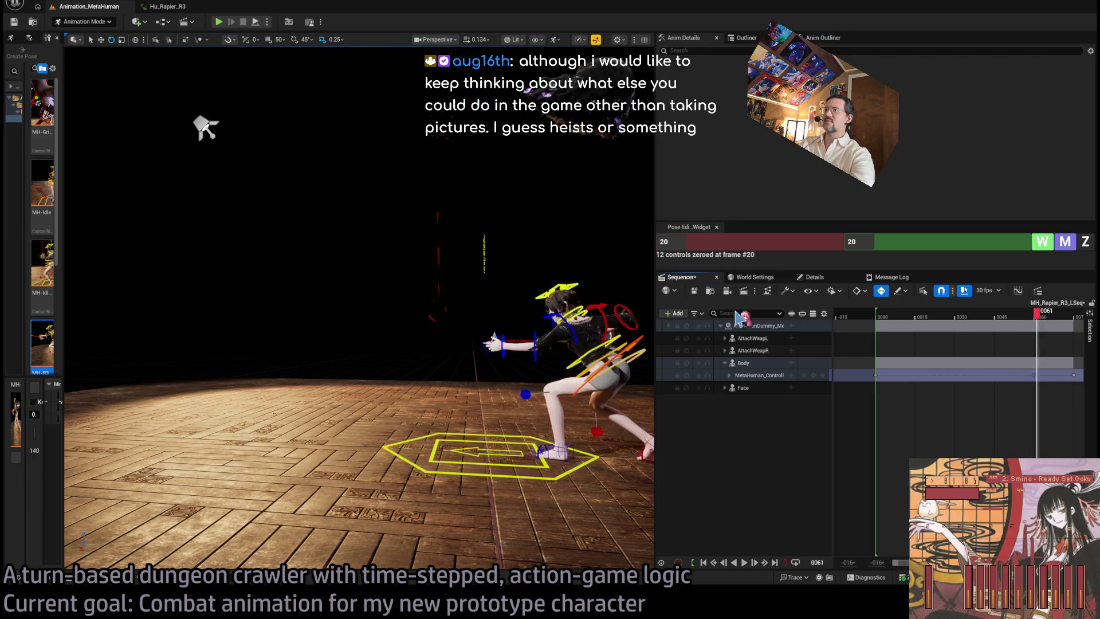
key(f)
drag(1040, 316, 1073, 336)
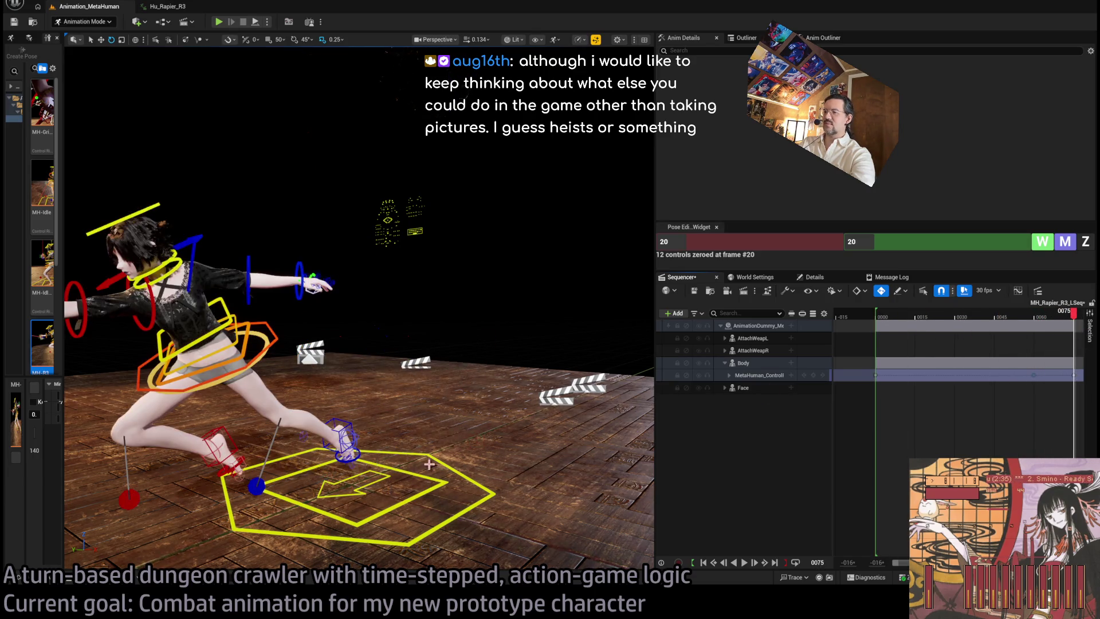
key(f)
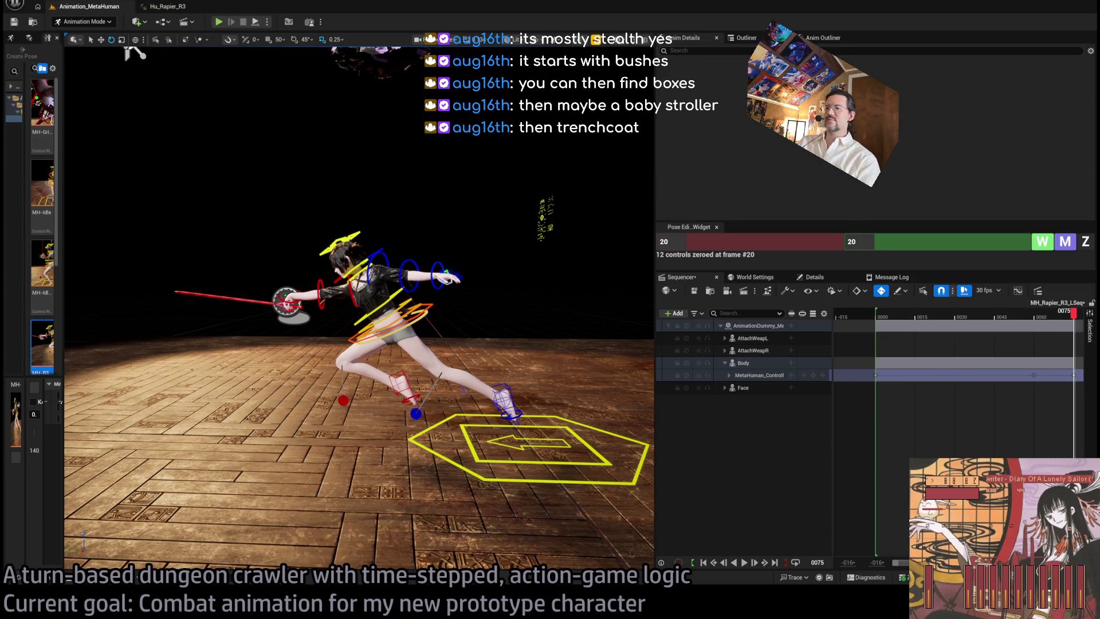
Orbit to a side view of the lunging MetaHuman, then switch to the Hu_Rapier_R3 animation editor
mouse_move(134, 52)
mouse_down()
mouse_move(161, 86)
mouse_move(206, 103)
mouse_up()
drag(495, 303, 495, 304)
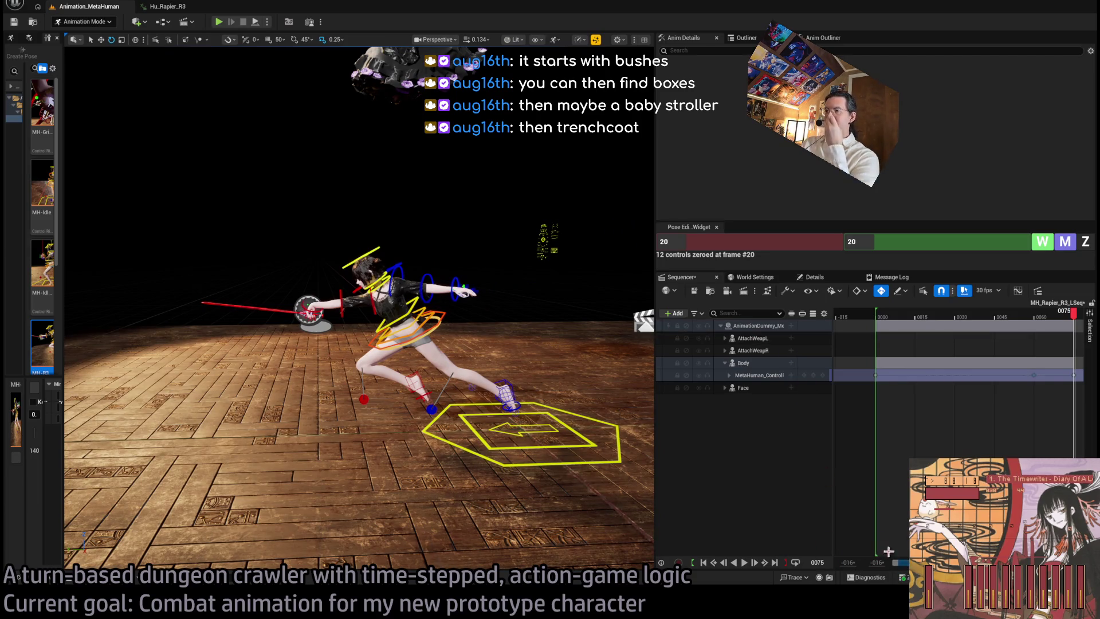
click(195, 7)
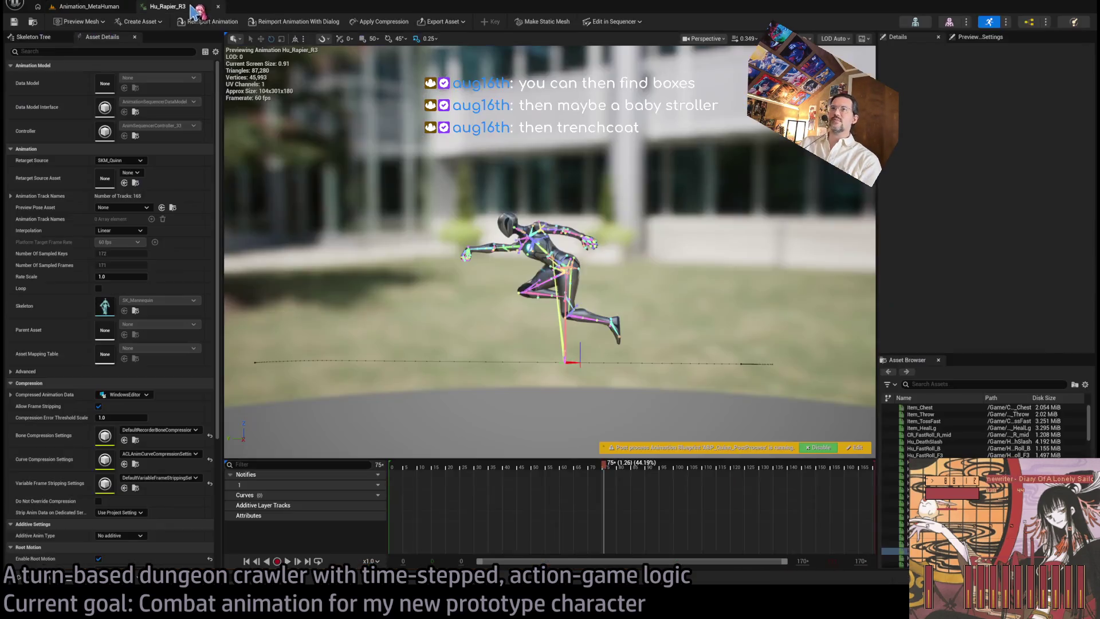
Scrub the reference lunge around frames 79–87, then return to the Animation_MetaHuman Sequencer
mouse_move(603, 463)
mouse_down()
mouse_move(647, 463)
mouse_move(596, 463)
mouse_move(635, 453)
mouse_move(587, 459)
mouse_move(667, 452)
mouse_move(561, 456)
mouse_move(724, 444)
mouse_move(673, 453)
mouse_move(765, 453)
mouse_move(589, 455)
mouse_move(736, 465)
mouse_move(583, 472)
mouse_move(413, 467)
mouse_move(781, 484)
mouse_move(545, 473)
mouse_move(648, 478)
mouse_move(551, 477)
mouse_move(602, 478)
mouse_move(609, 467)
mouse_move(559, 467)
mouse_move(665, 460)
mouse_move(546, 466)
mouse_move(670, 468)
mouse_move(459, 468)
mouse_move(729, 480)
mouse_move(544, 481)
mouse_move(684, 478)
mouse_move(547, 473)
mouse_move(651, 465)
mouse_move(643, 463)
mouse_up()
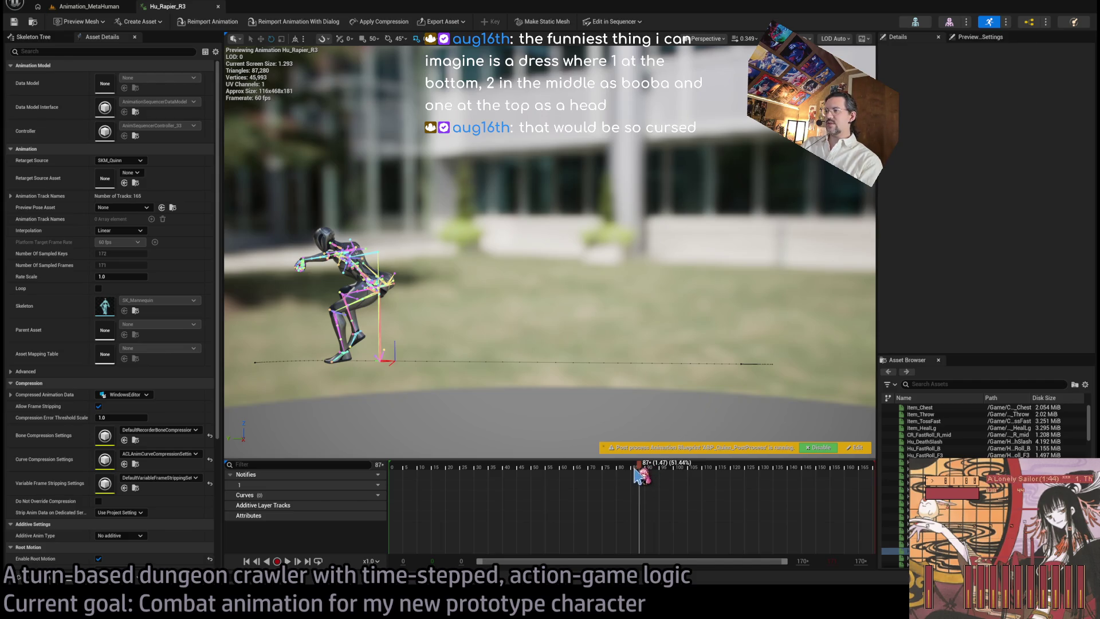
mouse_move(638, 468)
mouse_down()
mouse_move(576, 473)
mouse_move(650, 474)
mouse_move(633, 470)
mouse_up()
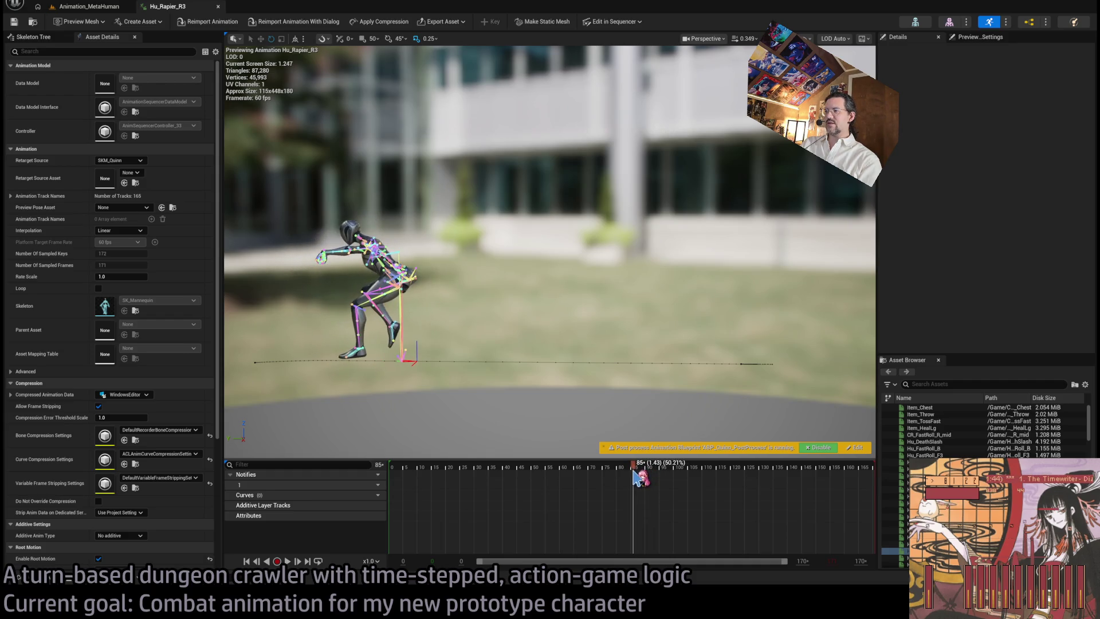
click(89, 6)
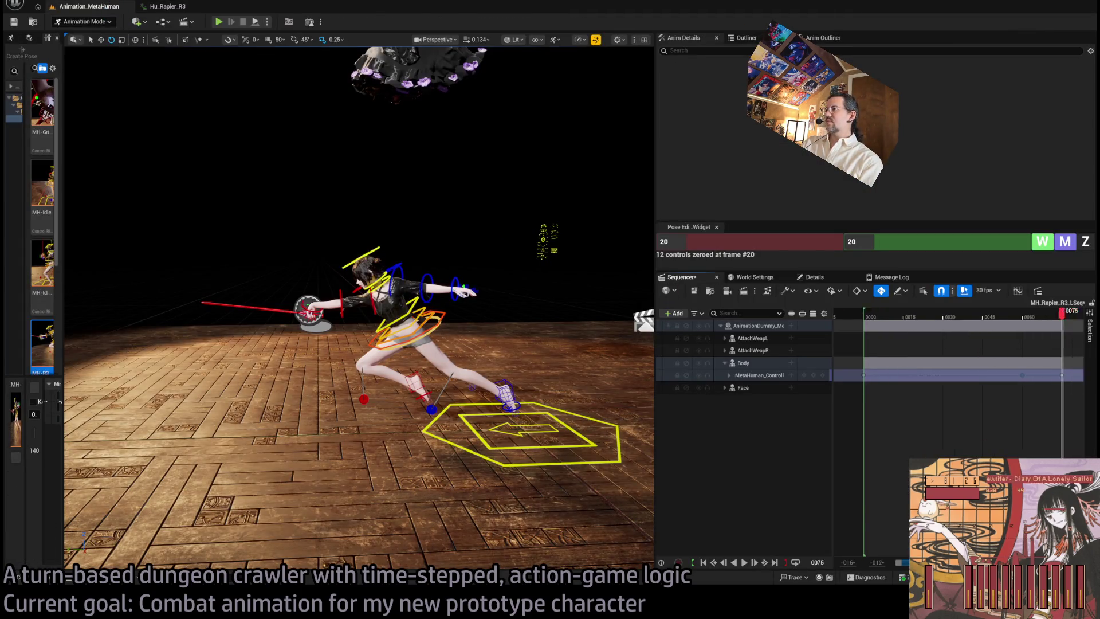
Move the Sequencer to frame 85 and add a key on the MetaHuman control rig
scroll(945, 356, right, 3)
mouse_move(945, 315)
mouse_down()
mouse_move(949, 329)
mouse_move(938, 329)
mouse_up()
click(813, 375)
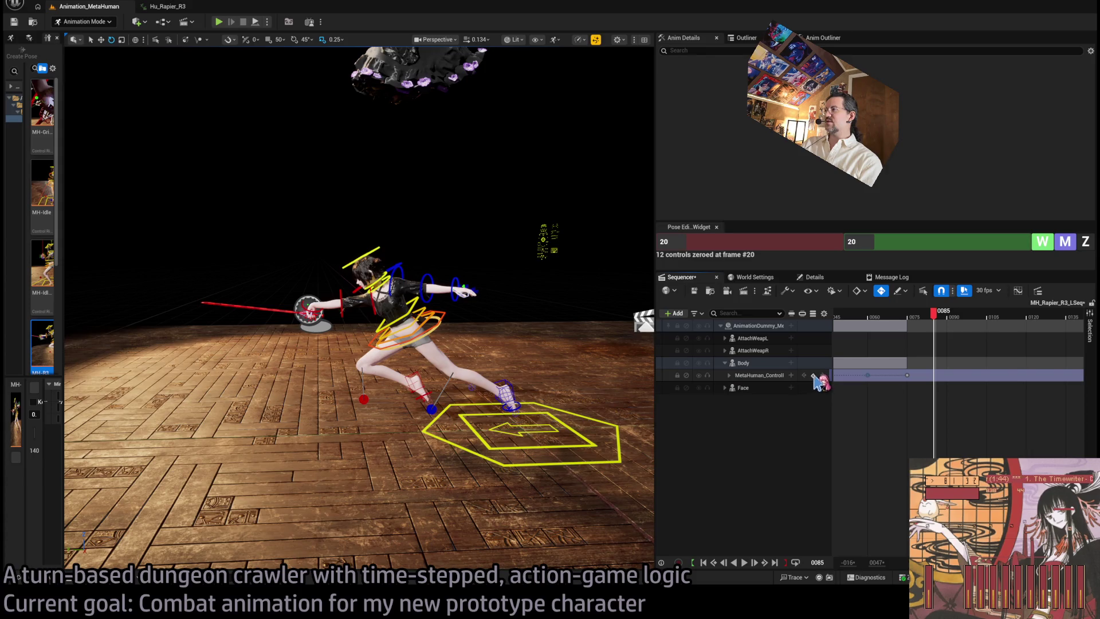
Select the body and both foot IK controls and slide the lunging character forward across the floor
click(439, 329)
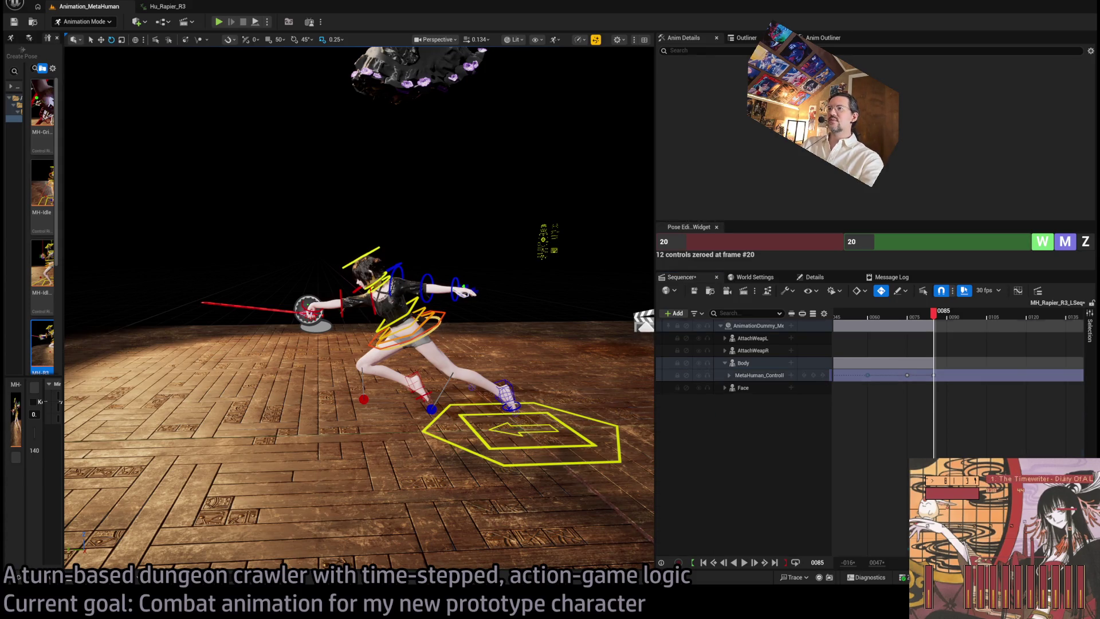
click(416, 374)
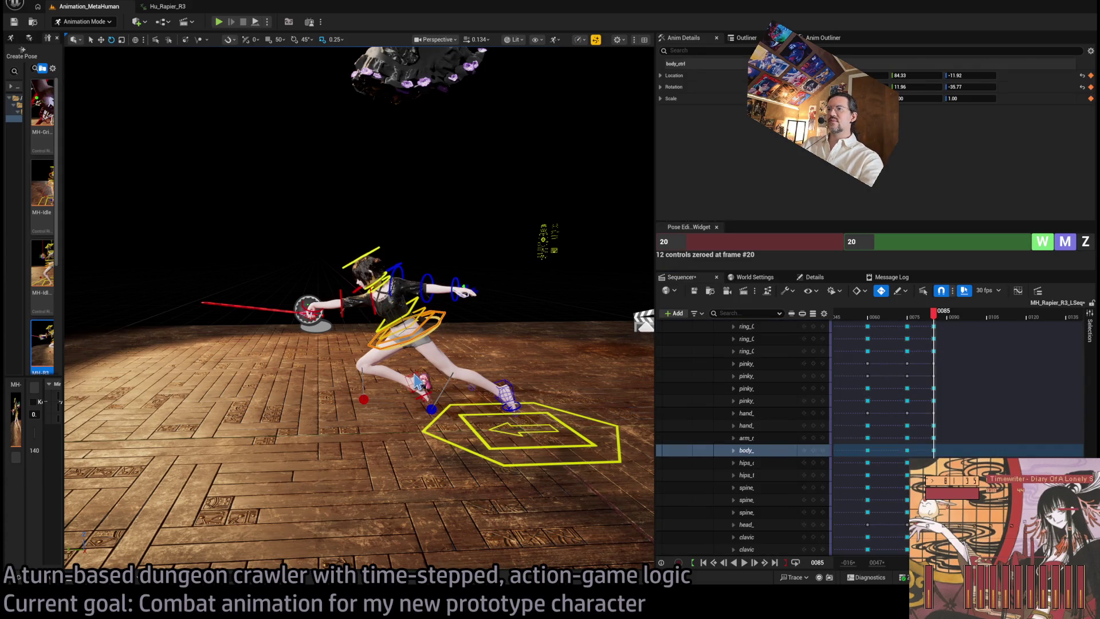
ctrl+click(503, 390)
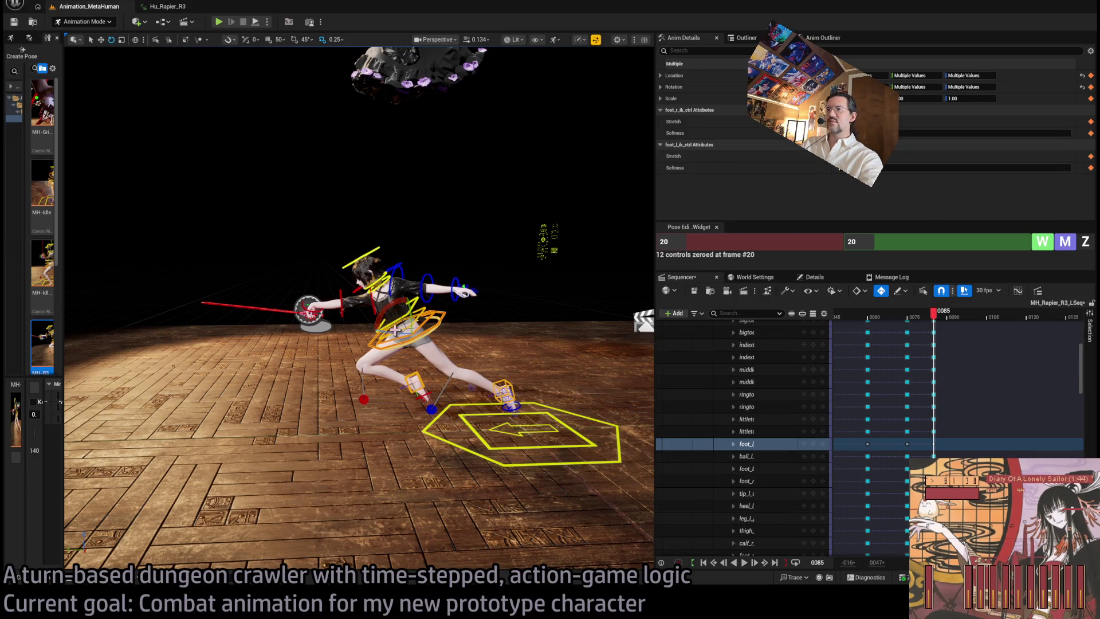
drag(421, 335, 311, 335)
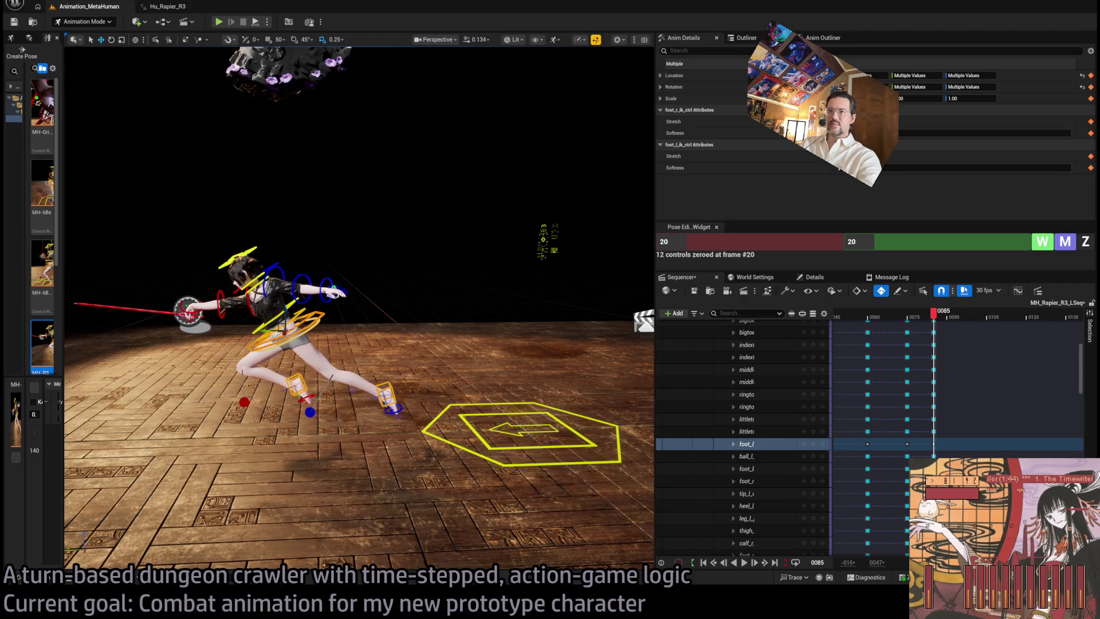
drag(366, 435, 366, 418)
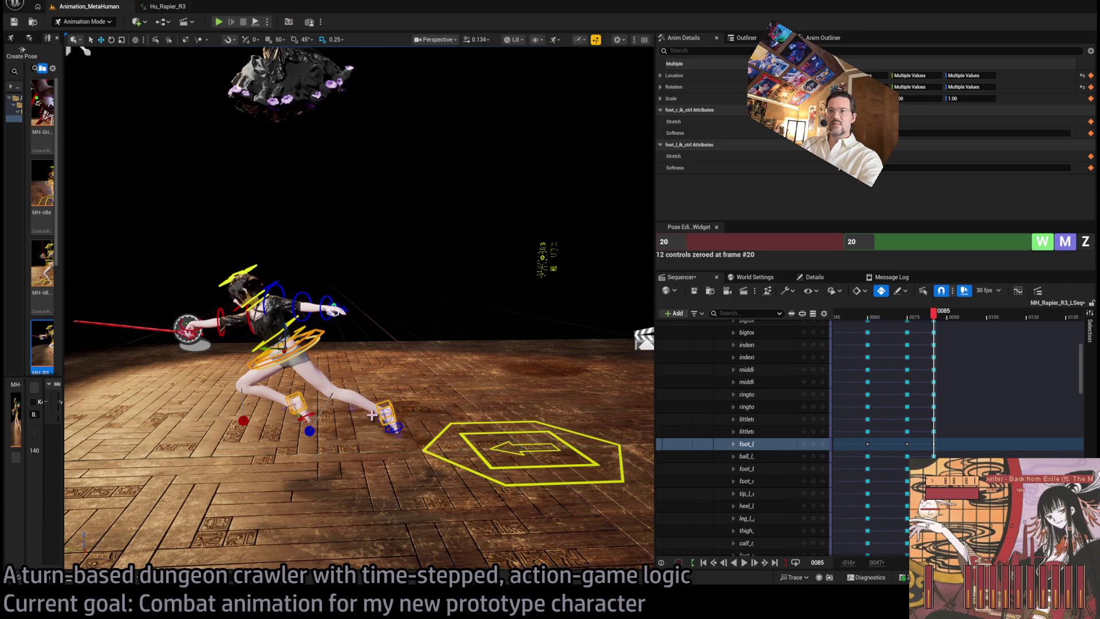
drag(372, 414, 332, 373)
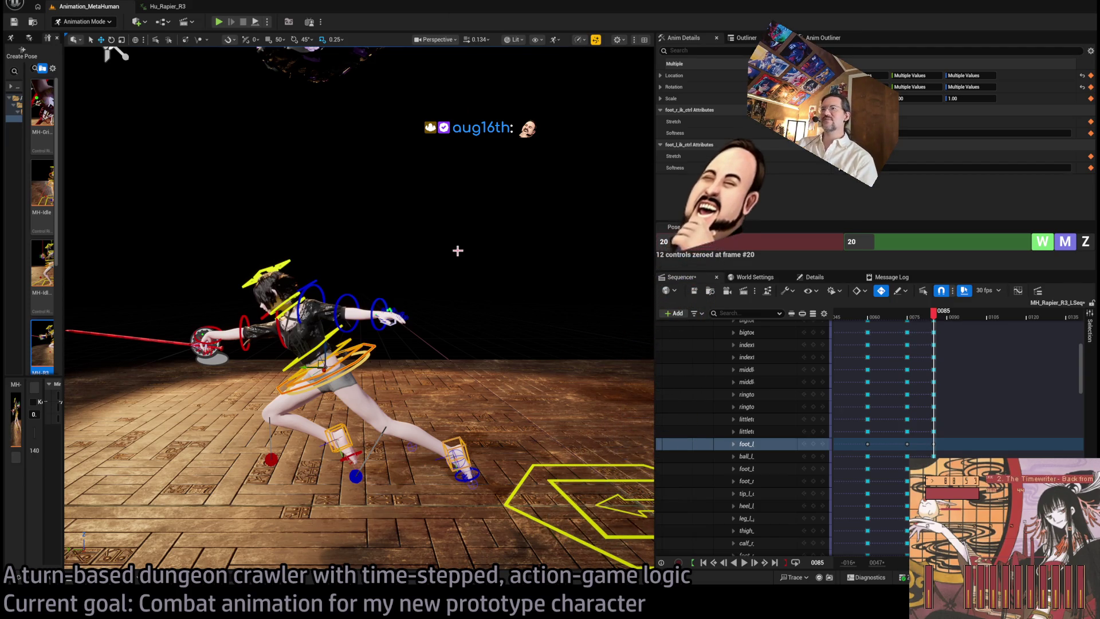
mouse_move(933, 314)
mouse_down()
mouse_move(916, 319)
mouse_move(938, 322)
mouse_up()
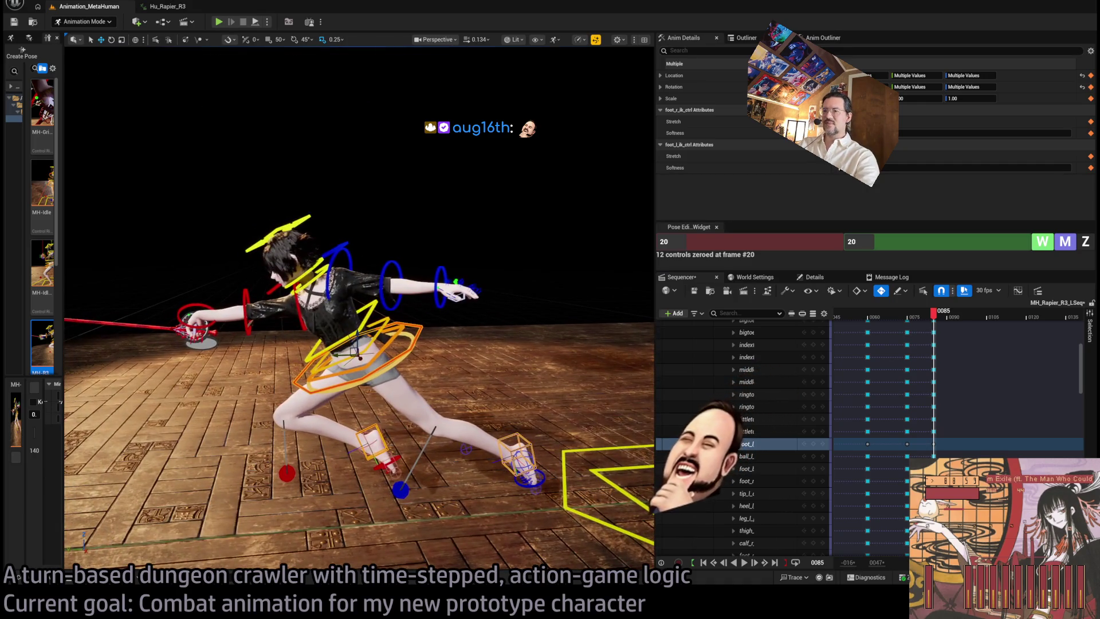
click(182, 5)
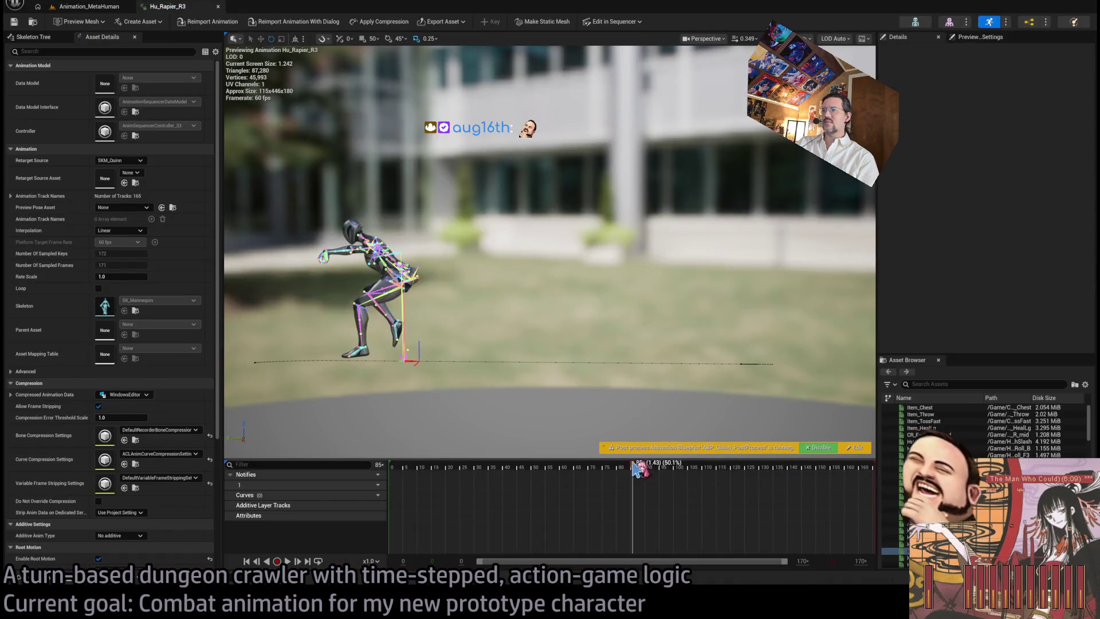
mouse_move(636, 474)
mouse_down()
mouse_move(573, 465)
mouse_move(613, 464)
mouse_up()
click(89, 6)
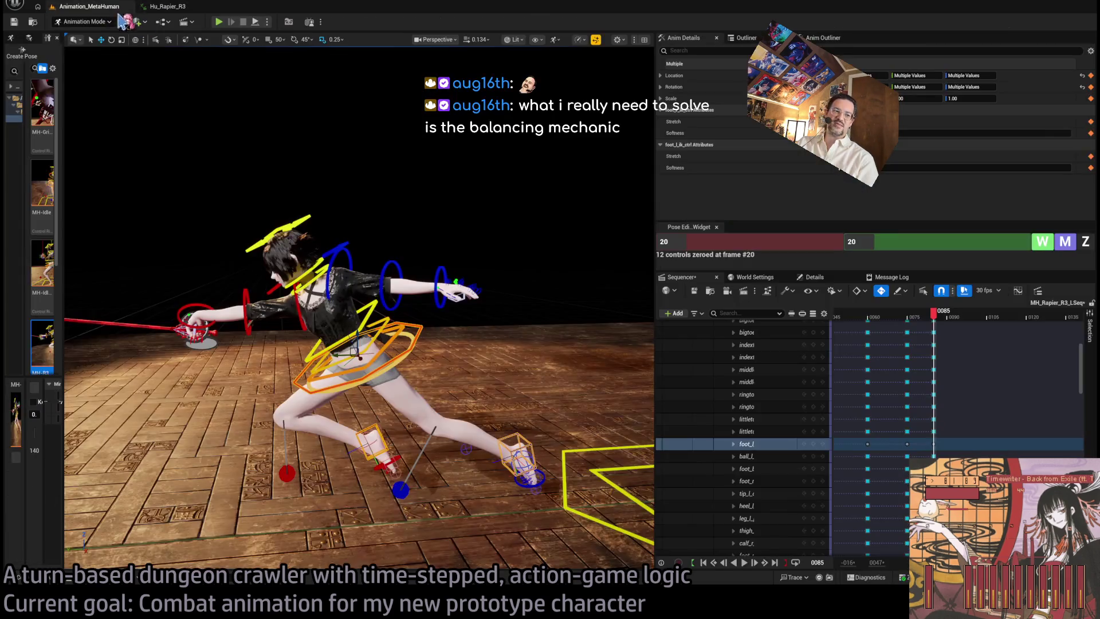
Scrub the Sequencer through the lunge frames from 75 and close in on the character's feet
mouse_move(932, 314)
mouse_down()
mouse_move(908, 319)
mouse_move(911, 329)
mouse_up()
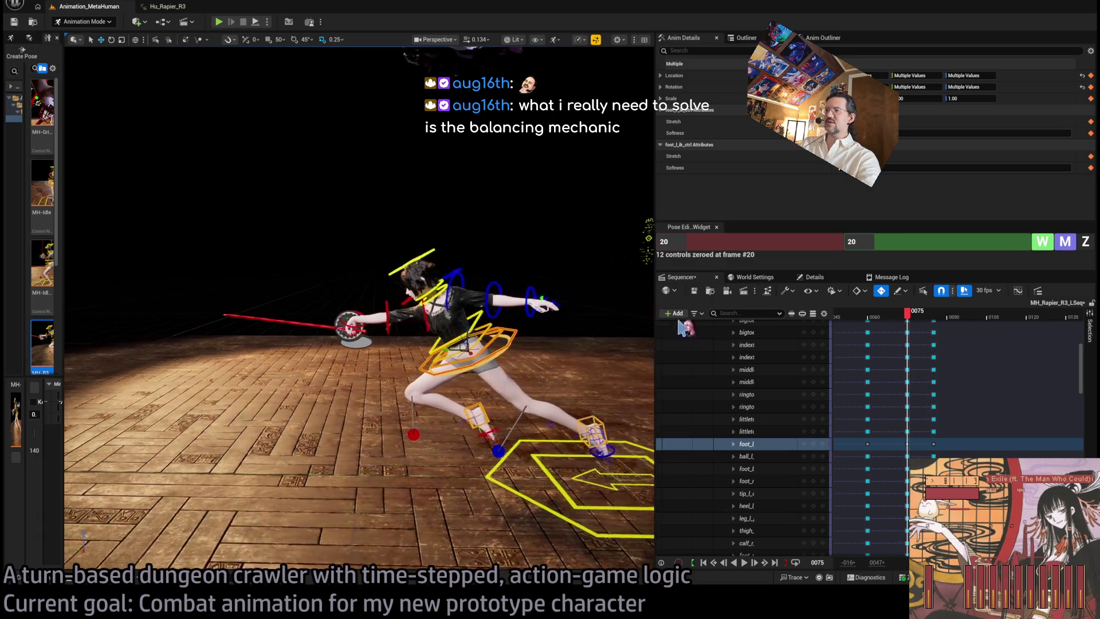
mouse_move(914, 319)
mouse_down()
mouse_move(932, 319)
mouse_move(895, 329)
mouse_move(933, 345)
mouse_up()
mouse_move(355, 309)
mouse_down()
mouse_move(367, 246)
mouse_move(438, 381)
mouse_move(351, 449)
mouse_move(321, 424)
mouse_up()
Move and rotate the right foot IK control, then shift the left foot IK control forward
click(438, 381)
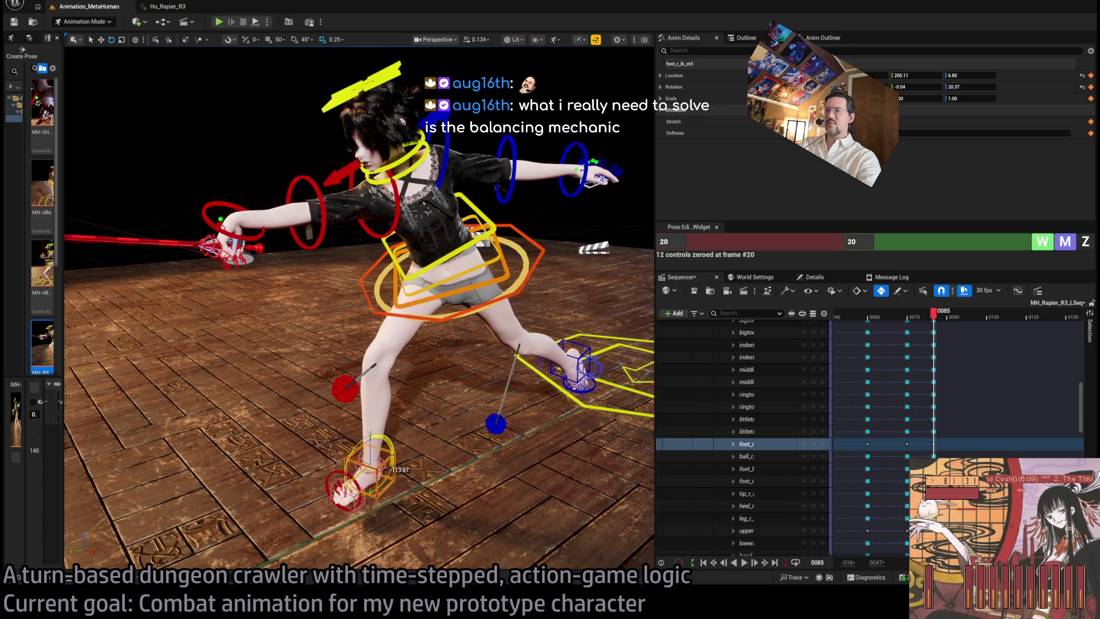
drag(235, 90, 312, 96)
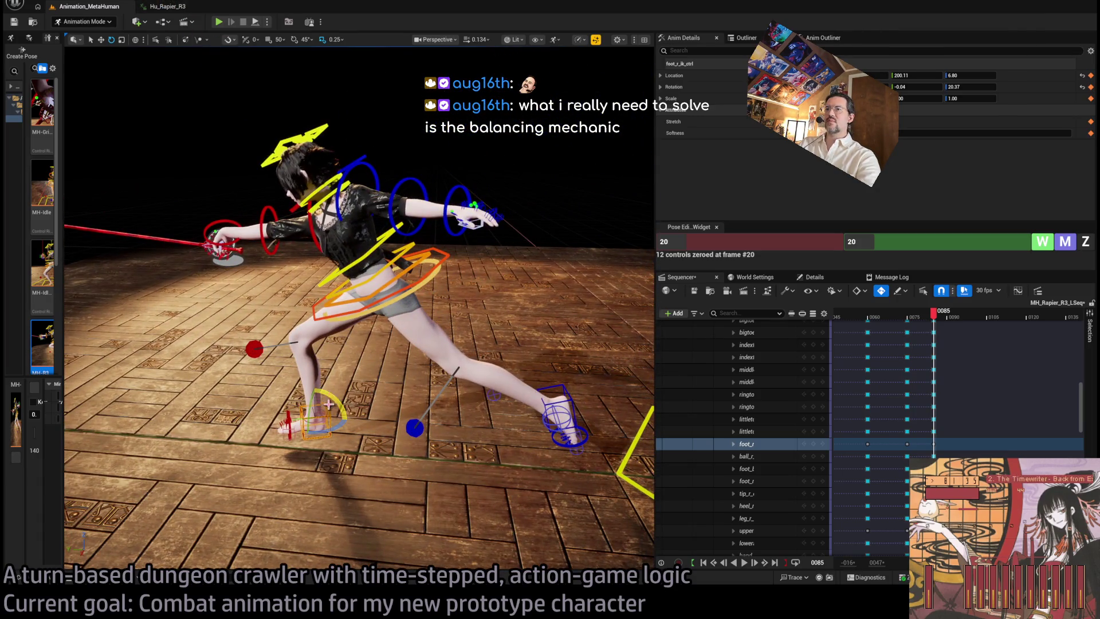
mouse_move(314, 410)
mouse_down()
mouse_move(294, 404)
mouse_move(292, 422)
mouse_move(282, 416)
mouse_up()
key(e)
key(w)
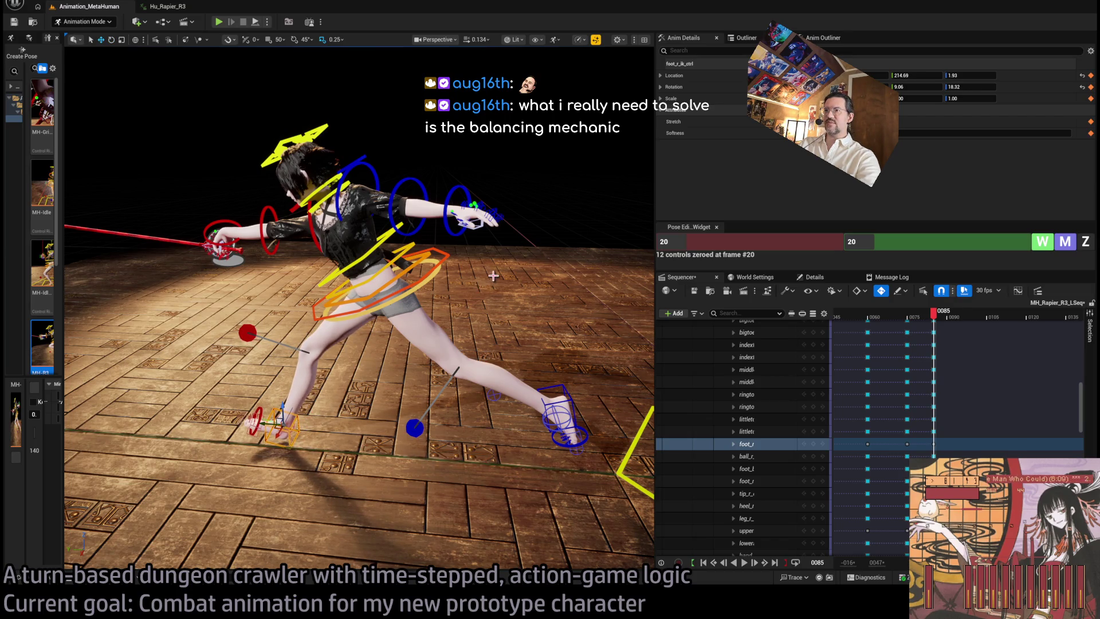
click(537, 405)
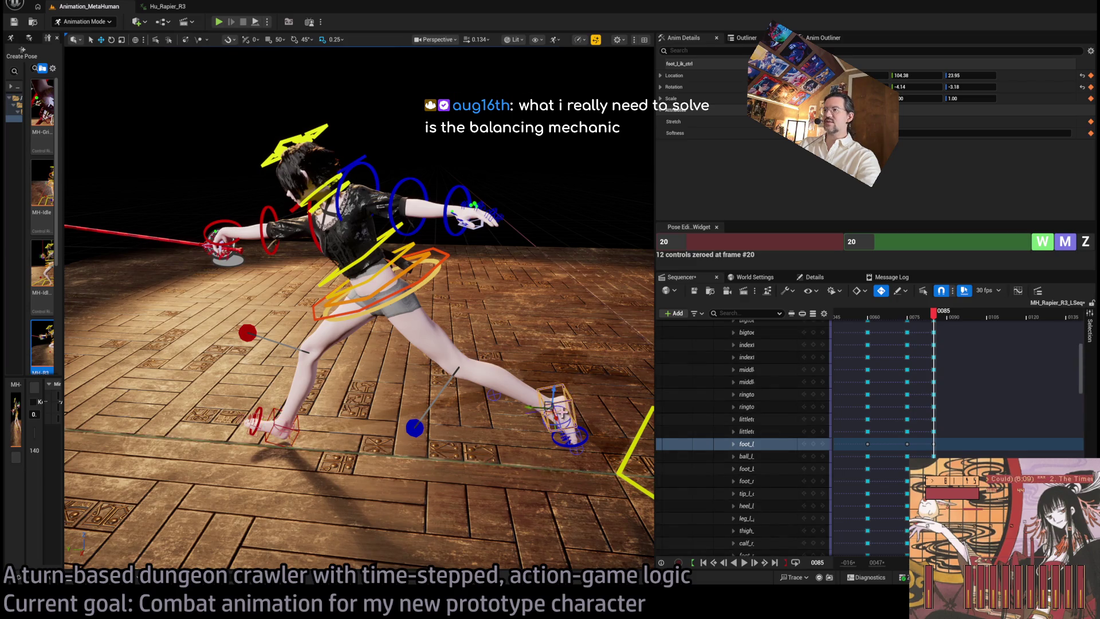
drag(537, 406, 496, 404)
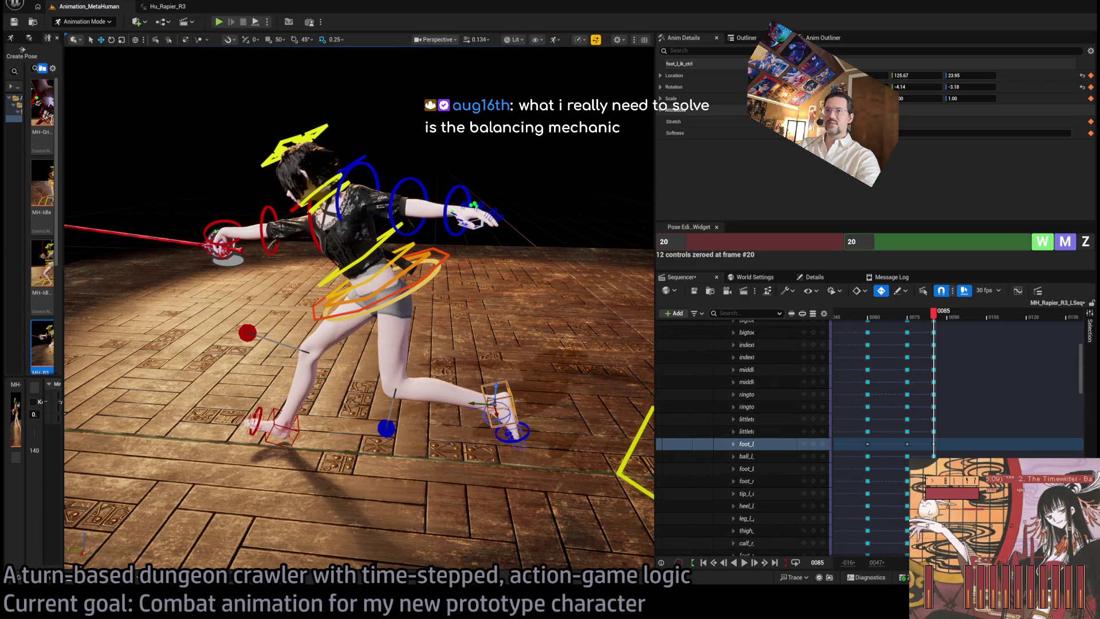
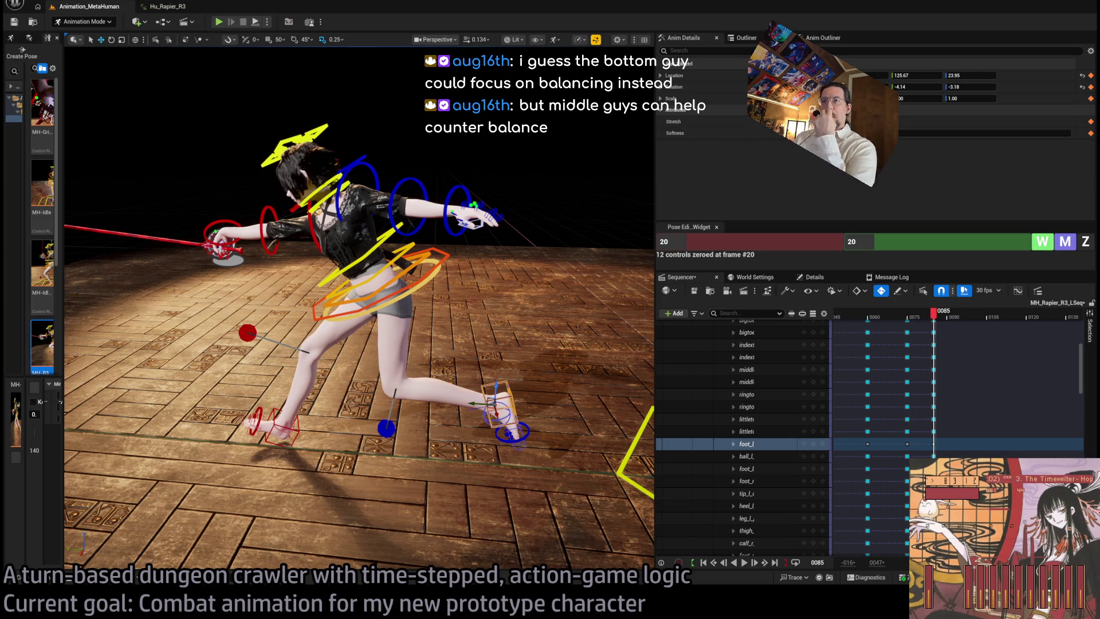
Rotate the hip body control to turn the upper body
mouse_move(439, 280)
mouse_down()
mouse_move(373, 222)
mouse_move(352, 229)
mouse_move(373, 232)
mouse_move(360, 232)
mouse_move(454, 377)
mouse_move(490, 358)
mouse_up()
click(367, 229)
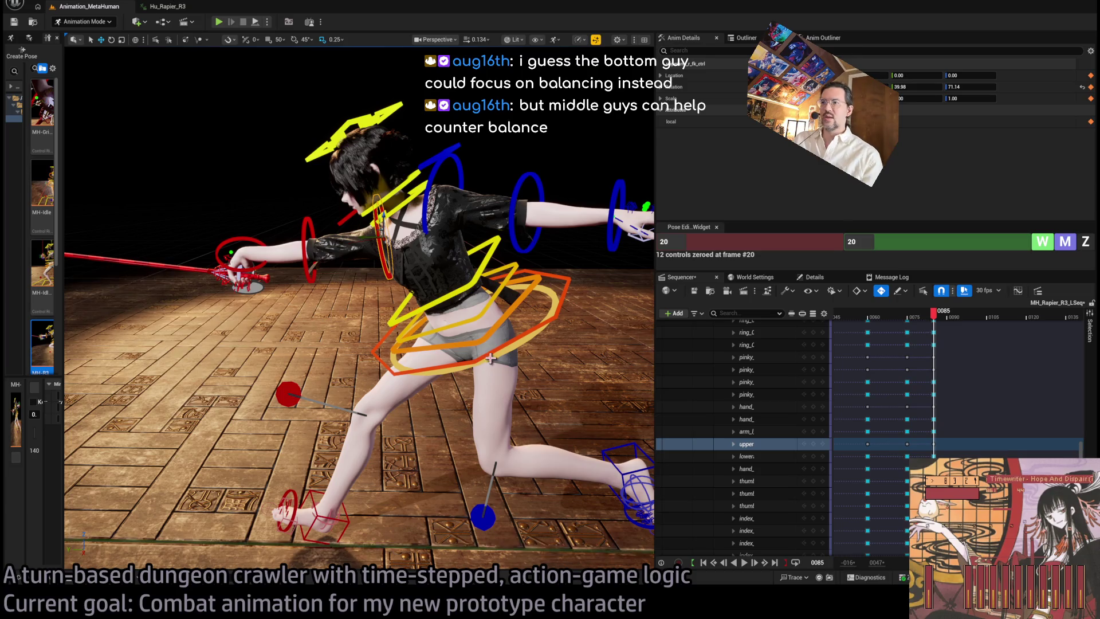
click(504, 355)
key(e)
mouse_move(481, 321)
mouse_down()
mouse_move(453, 356)
mouse_move(472, 343)
mouse_move(526, 140)
mouse_up()
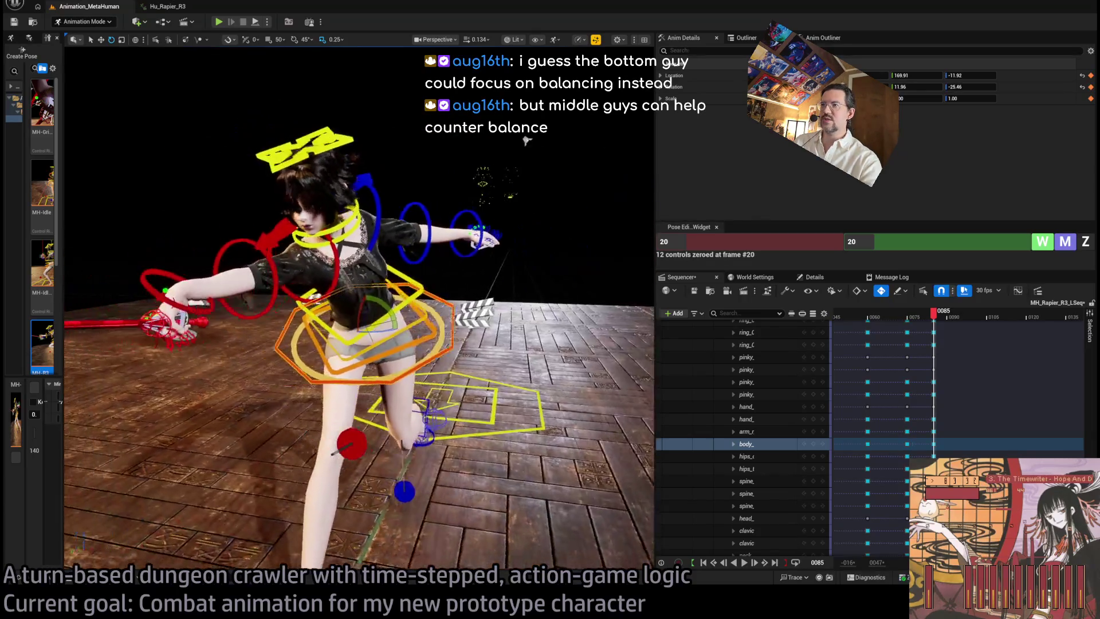
scroll(526, 141, up, 2)
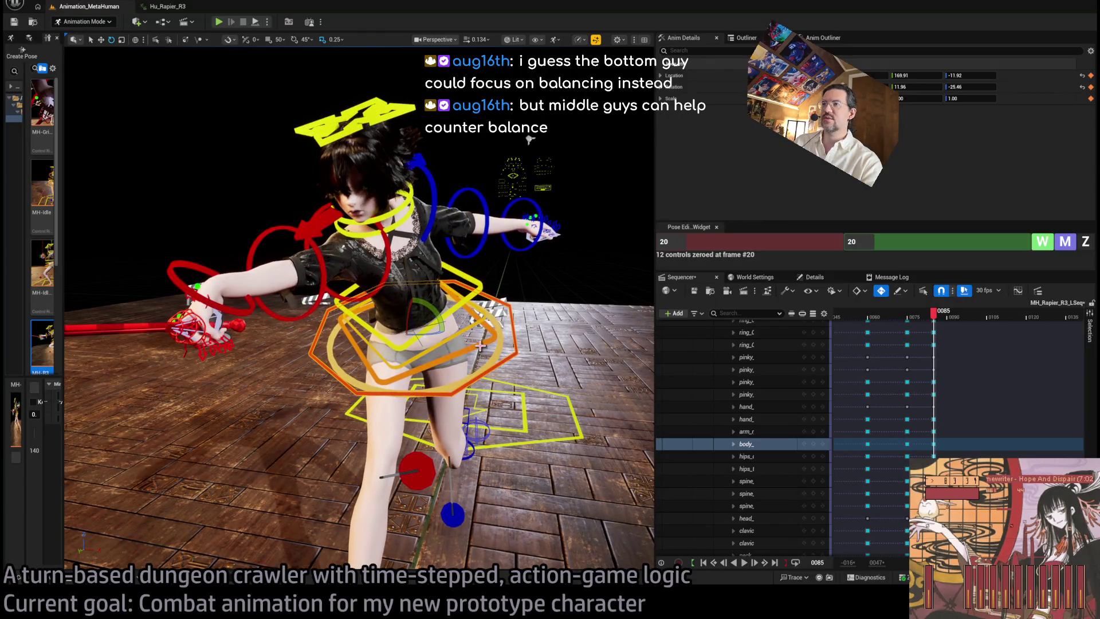
Tilt the upper body by rotating the three spine controls together
click(427, 349)
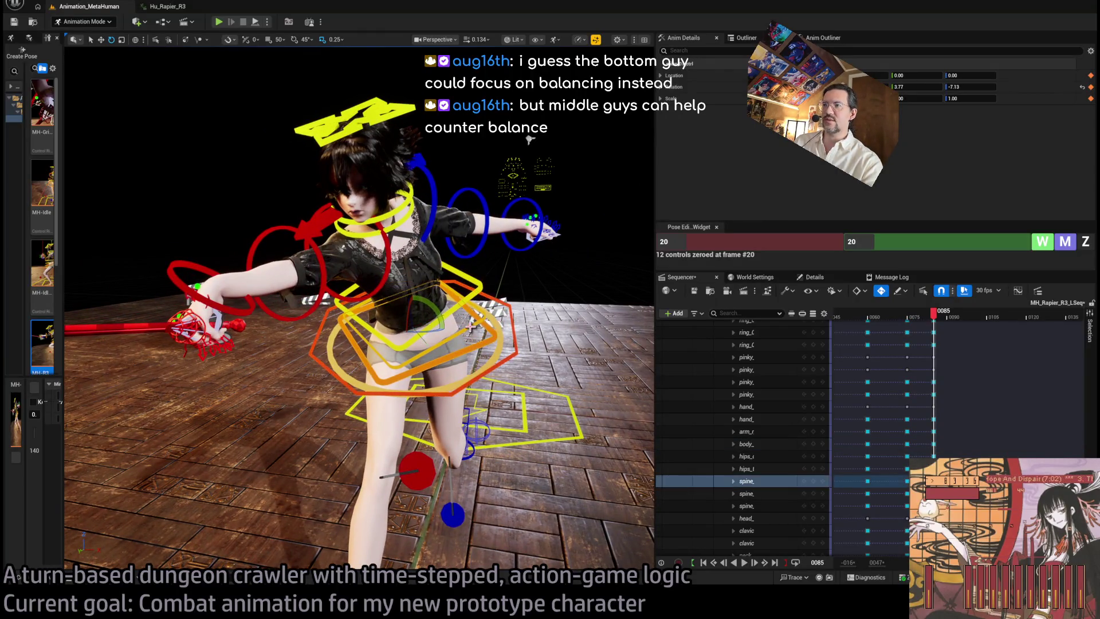
ctrl+click(425, 340)
ctrl+click(423, 331)
mouse_move(424, 331)
mouse_down()
mouse_move(459, 332)
mouse_move(459, 317)
mouse_move(359, 291)
mouse_up()
Lower the right arm at the shoulder, bend the elbow slightly, and tilt the rapier upward
click(502, 286)
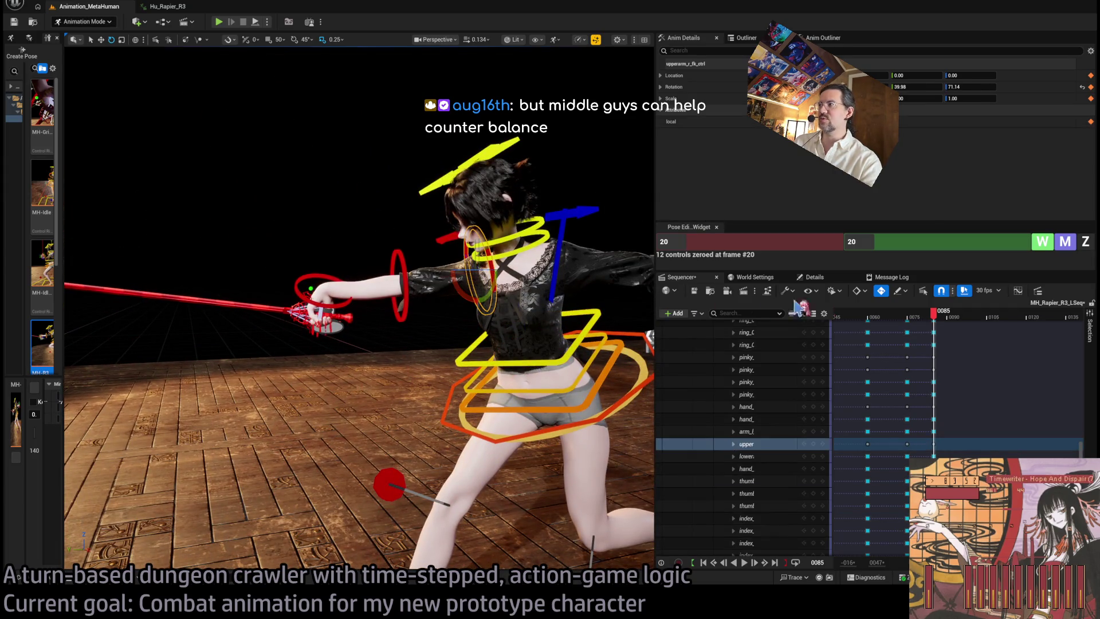
click(754, 278)
click(682, 277)
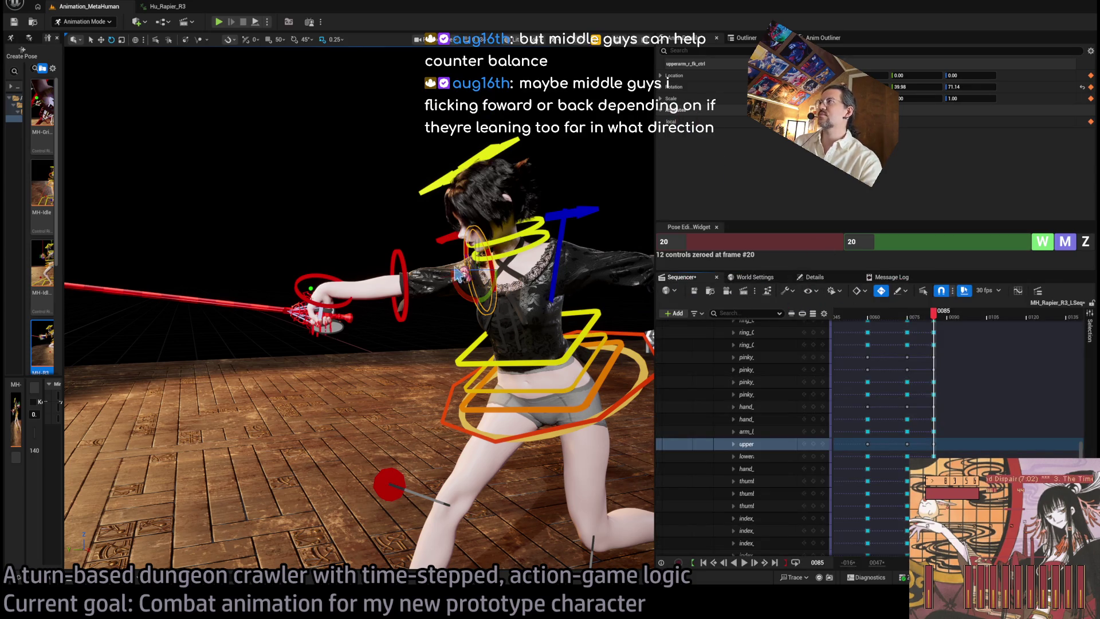
drag(456, 288, 394, 276)
click(414, 280)
drag(405, 269, 401, 274)
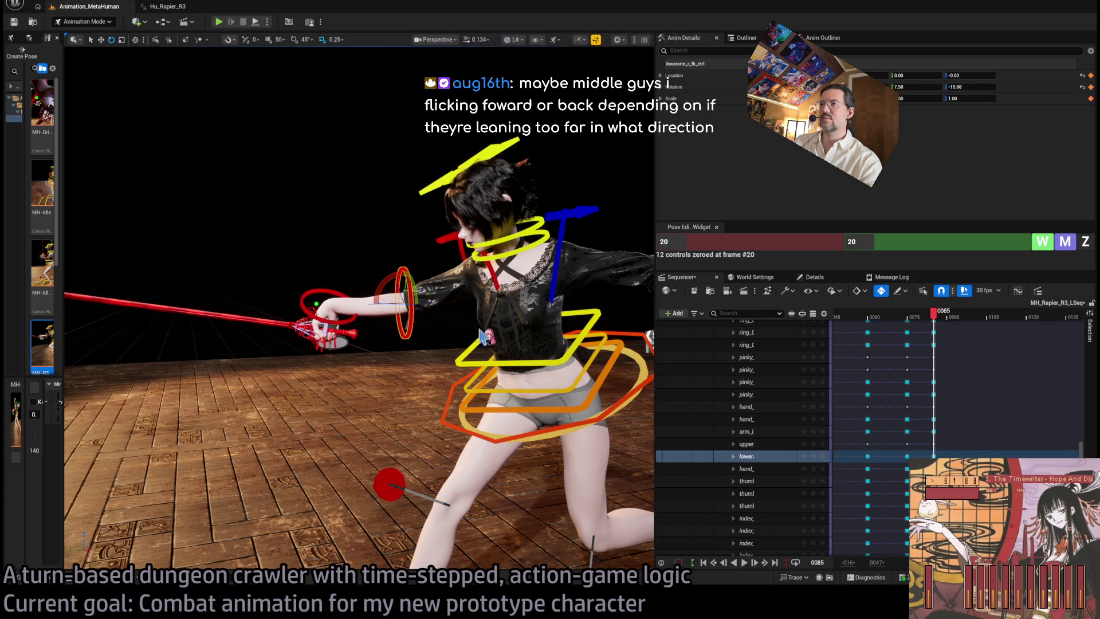
click(316, 303)
mouse_move(319, 302)
mouse_down()
mouse_move(335, 358)
mouse_move(363, 358)
mouse_up()
click(338, 295)
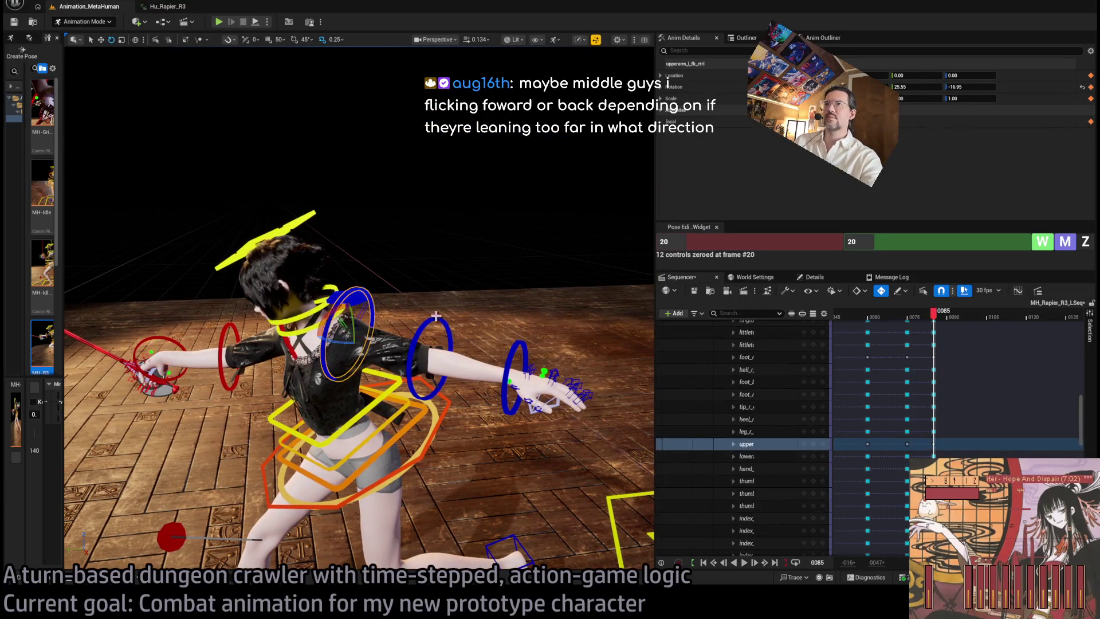
Zero both clavicle controls at frame 85
drag(341, 298, 358, 298)
key(f)
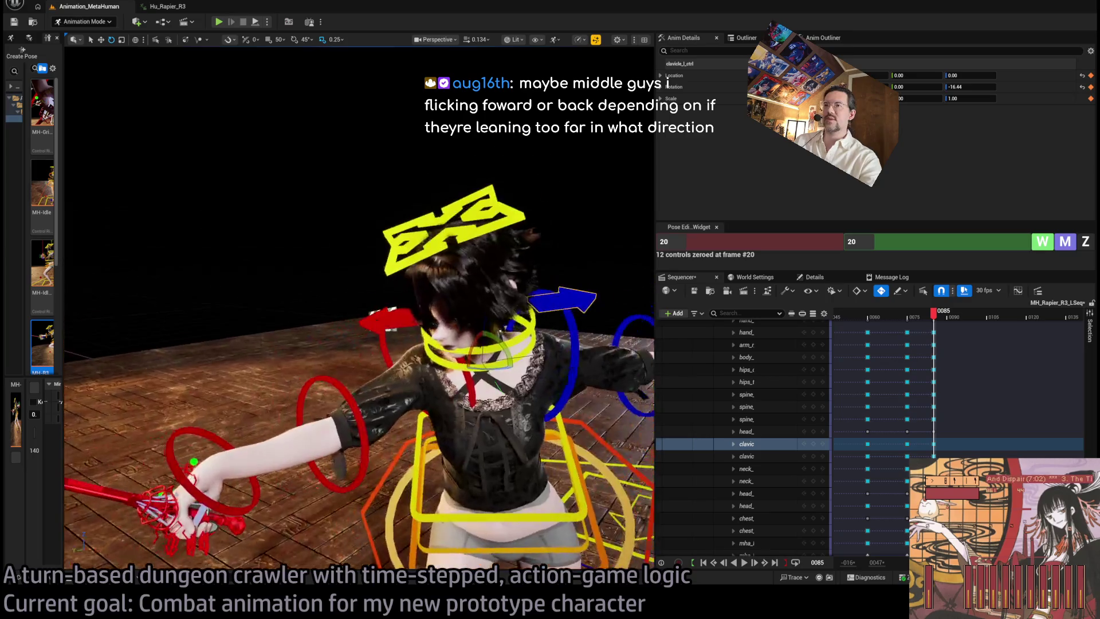
ctrl+click(498, 349)
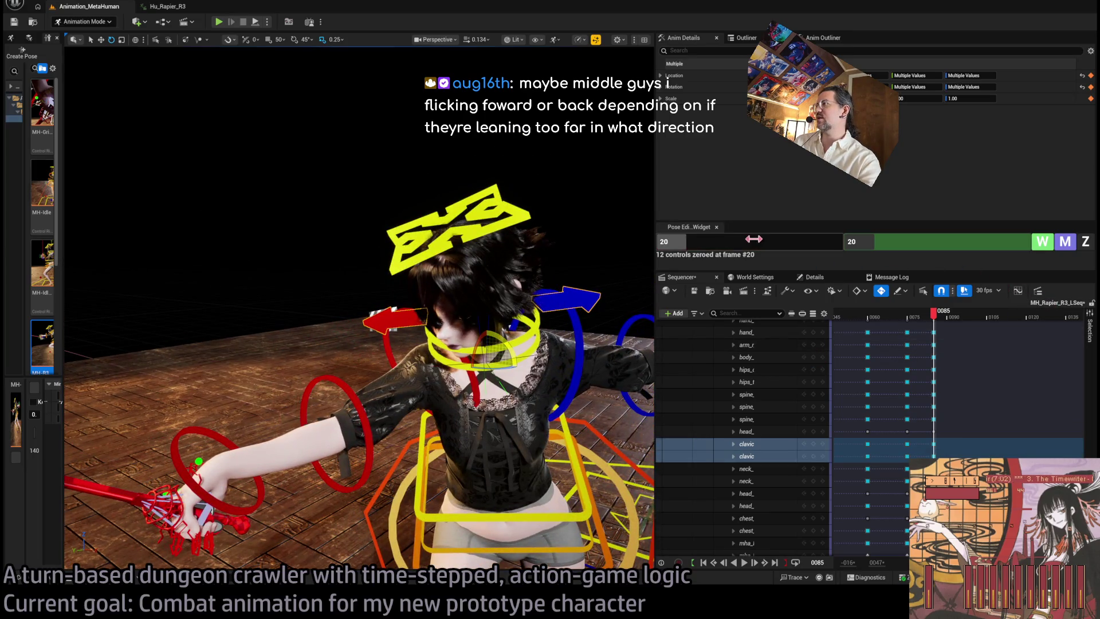
text(85)
click(852, 241)
key(Return)
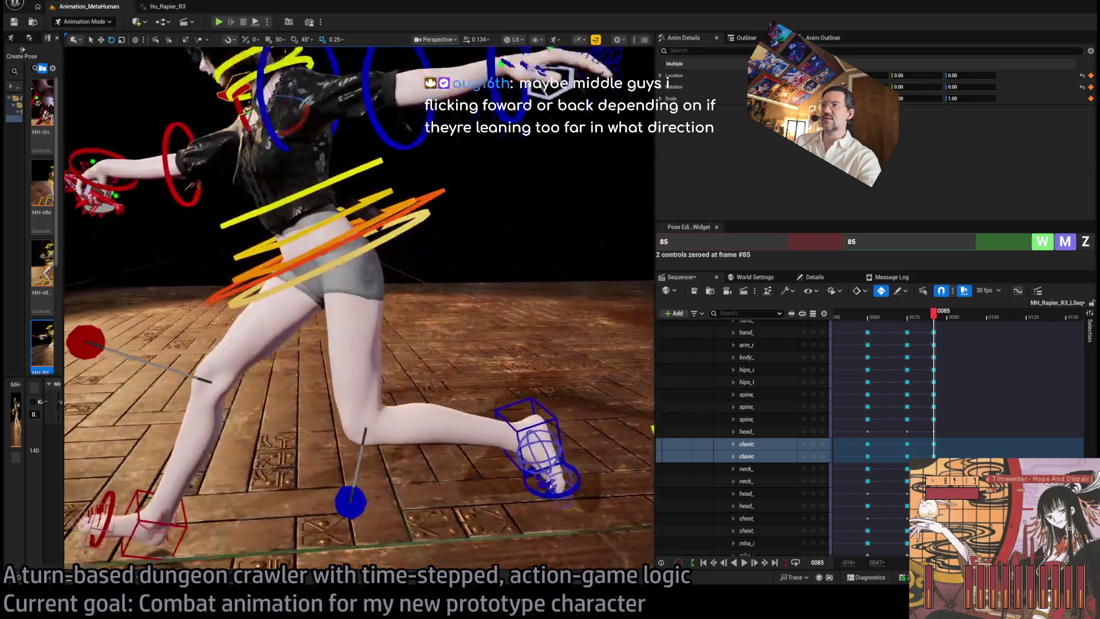
Raise the left arm at the shoulder in local space, keeping the forearm at zero
drag(412, 283, 412, 282)
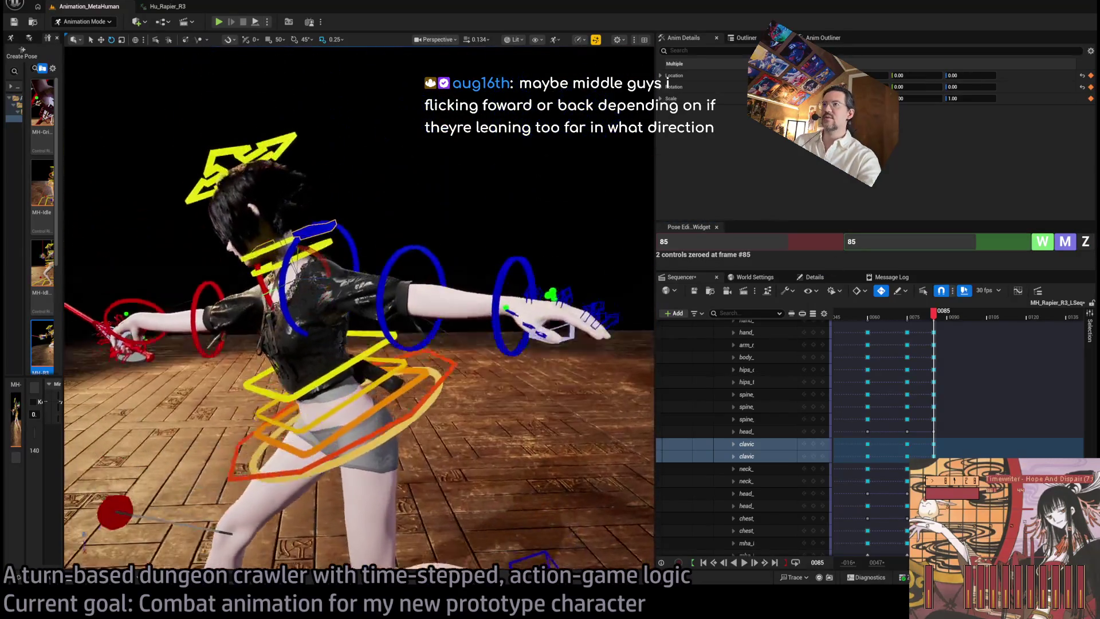
click(412, 282)
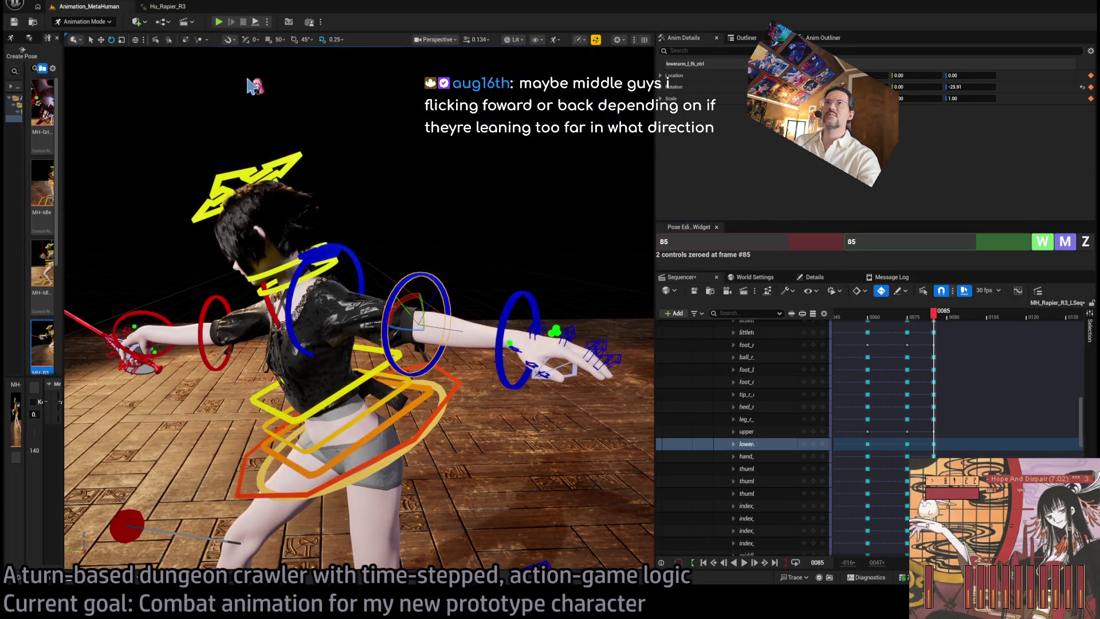
click(137, 40)
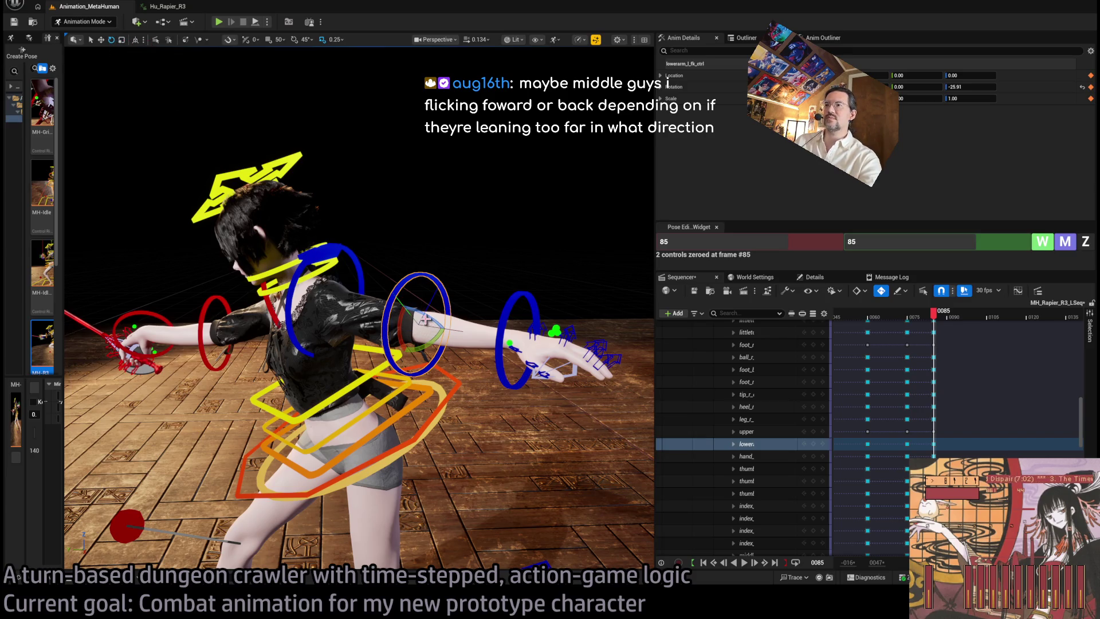
drag(432, 338, 403, 364)
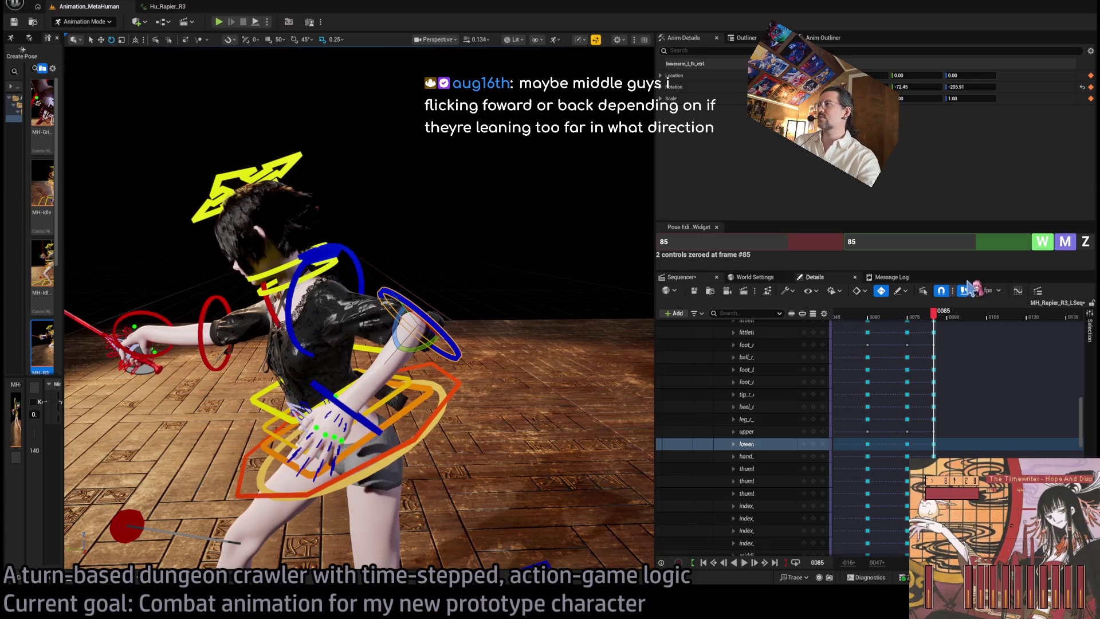
click(1085, 241)
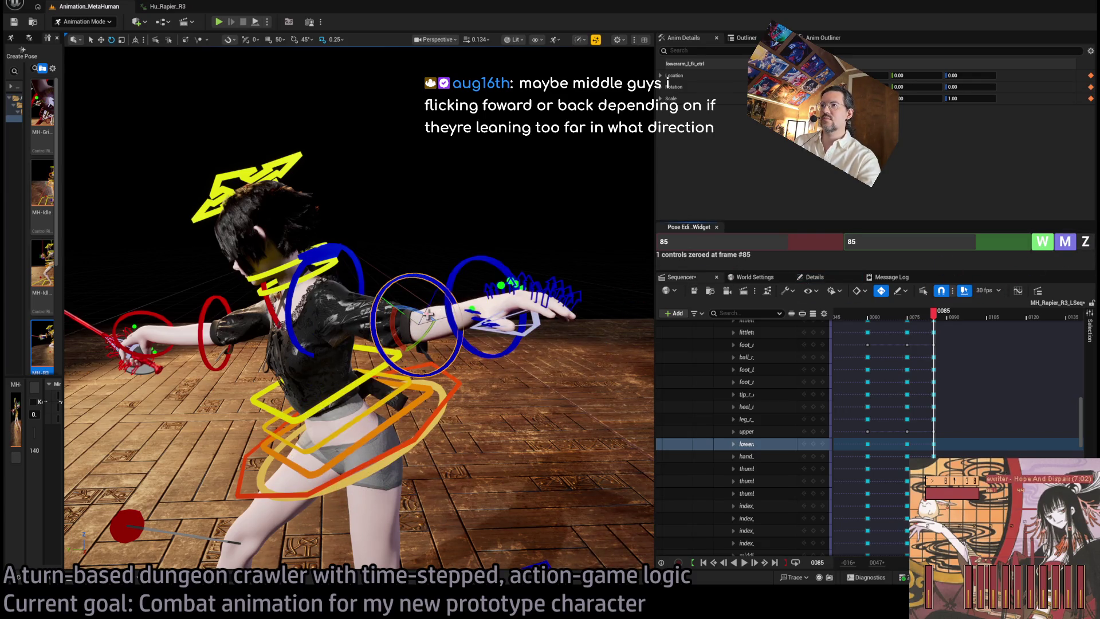
mouse_move(424, 312)
mouse_down()
mouse_move(361, 315)
mouse_move(327, 269)
mouse_move(424, 224)
mouse_move(349, 235)
mouse_move(438, 333)
mouse_move(401, 295)
mouse_up()
Rotate the right sword hand to about 1.88 and -48.61
click(439, 333)
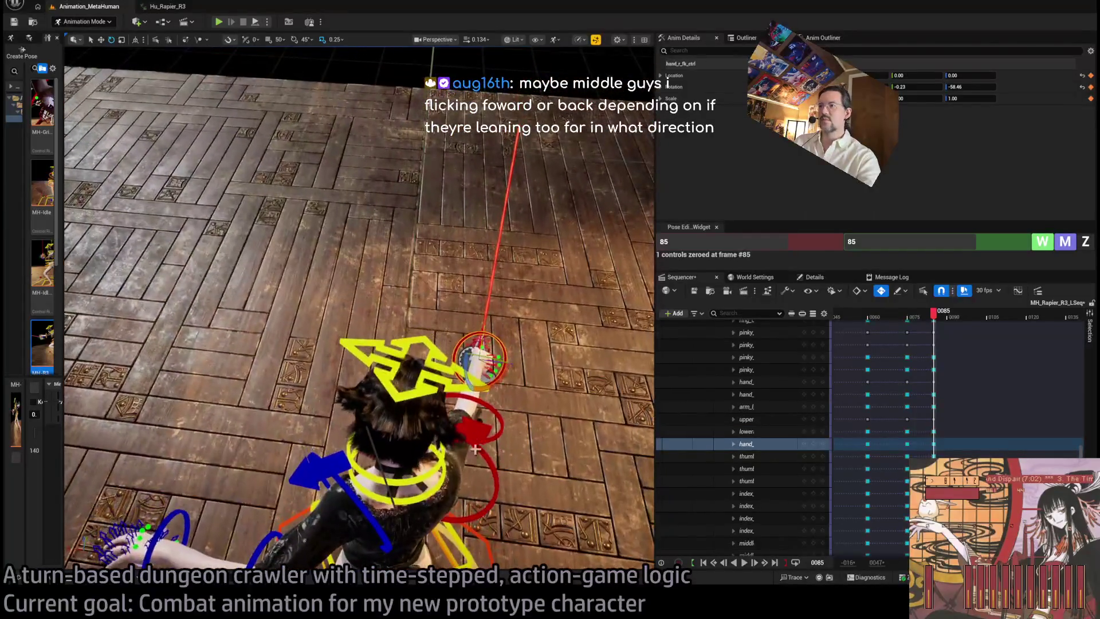
click(496, 467)
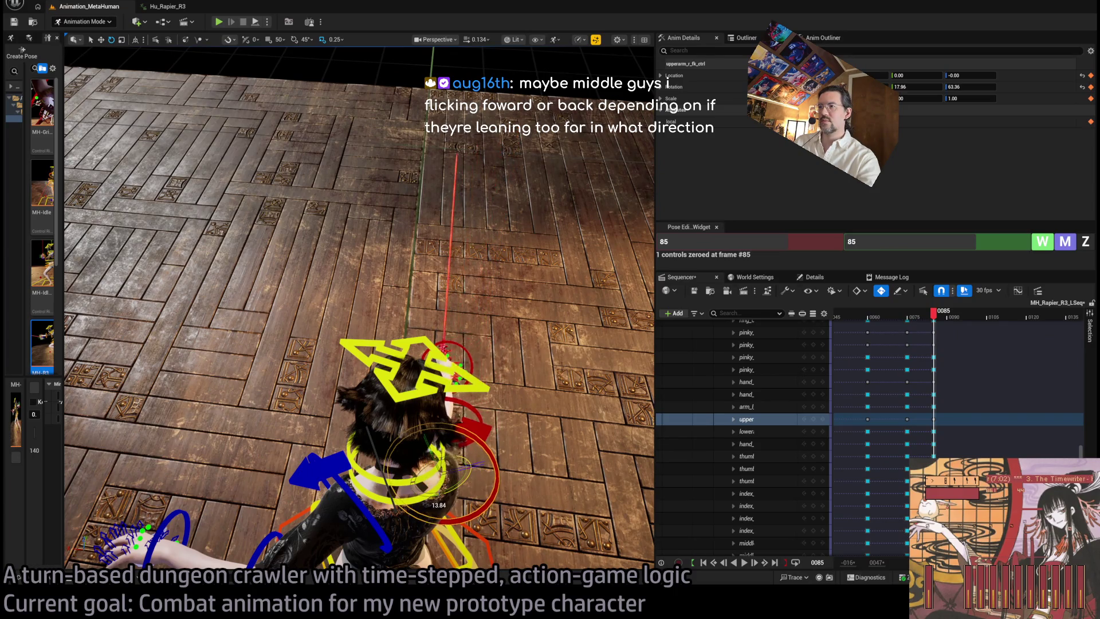
drag(496, 467, 421, 450)
click(451, 415)
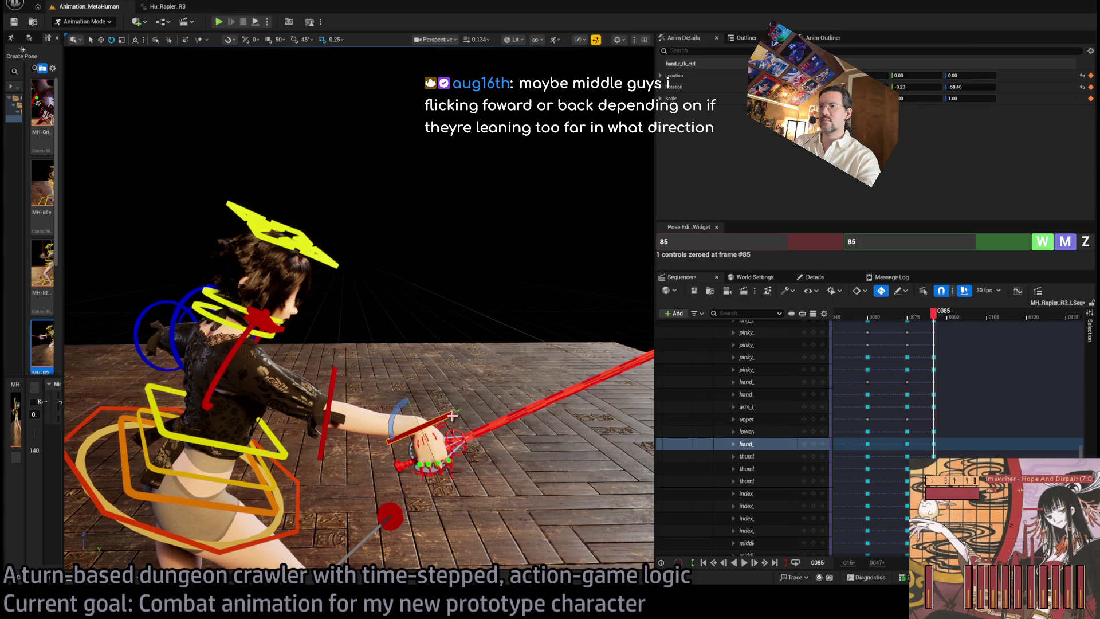
mouse_move(396, 414)
mouse_down()
mouse_move(391, 400)
mouse_move(229, 401)
mouse_up()
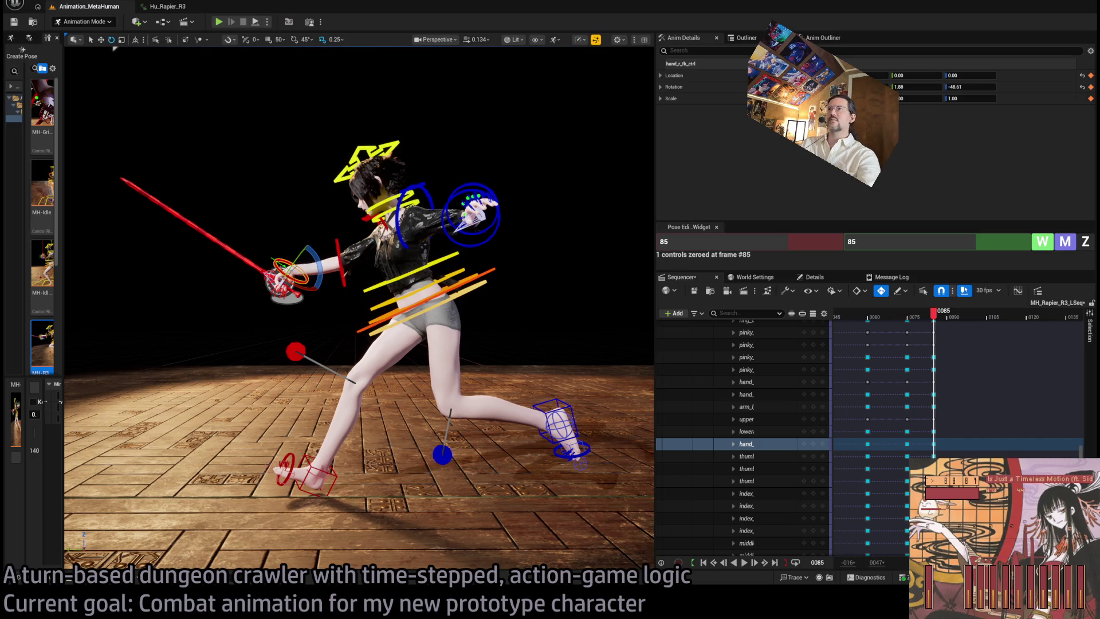
Scrub the Hu_Rapier_R3 reference animation to around frame 94 for comparison
scroll(359, 308, up, 3)
scroll(359, 307, down, 3)
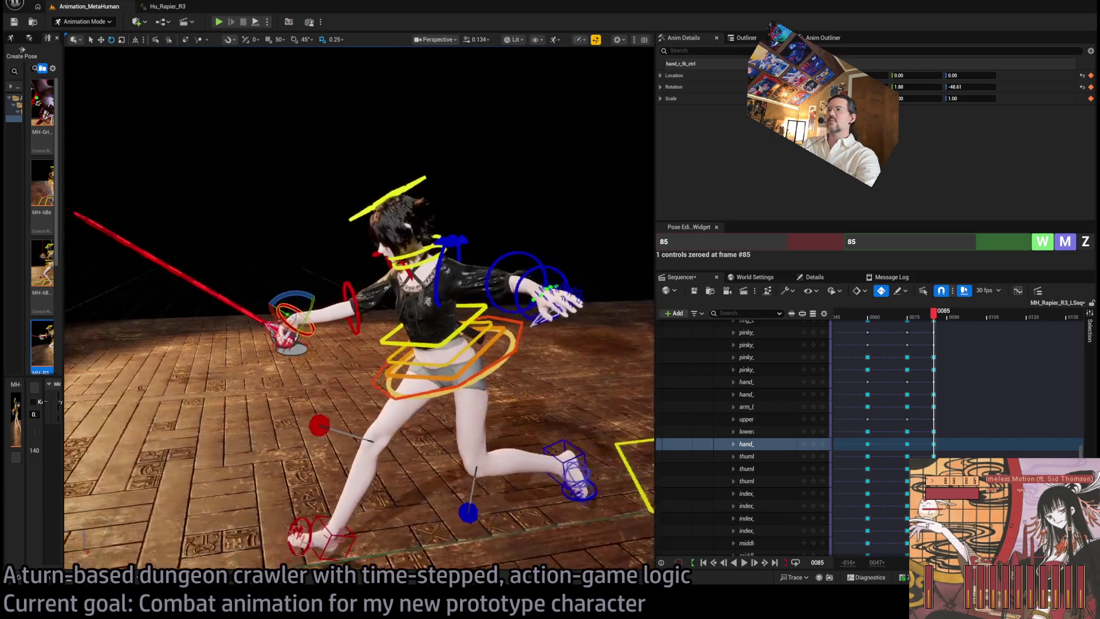
click(878, 285)
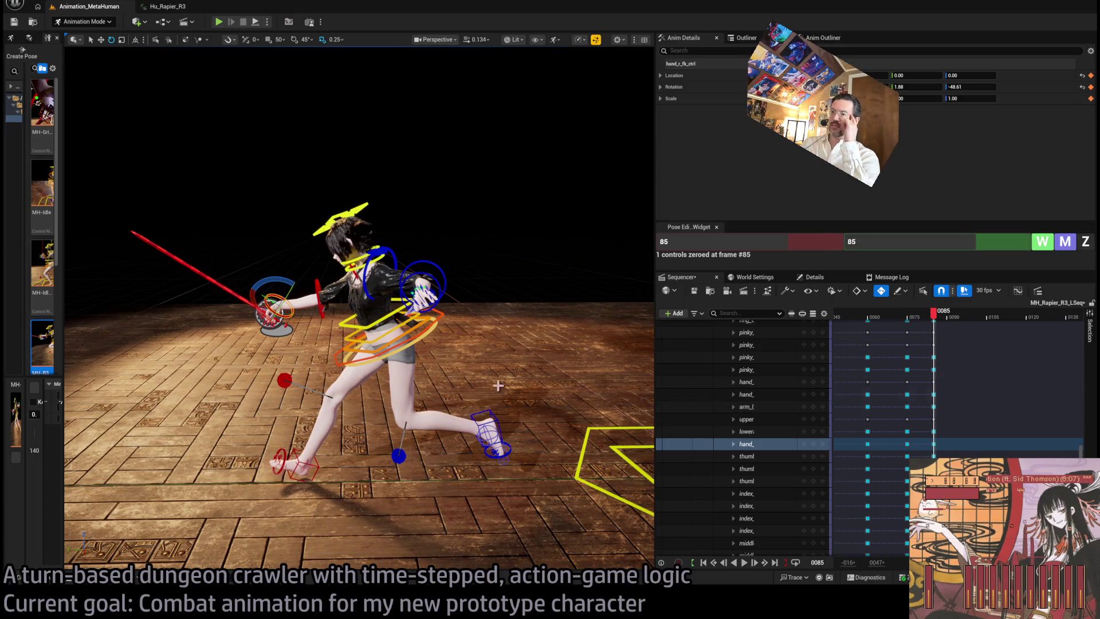
click(201, 7)
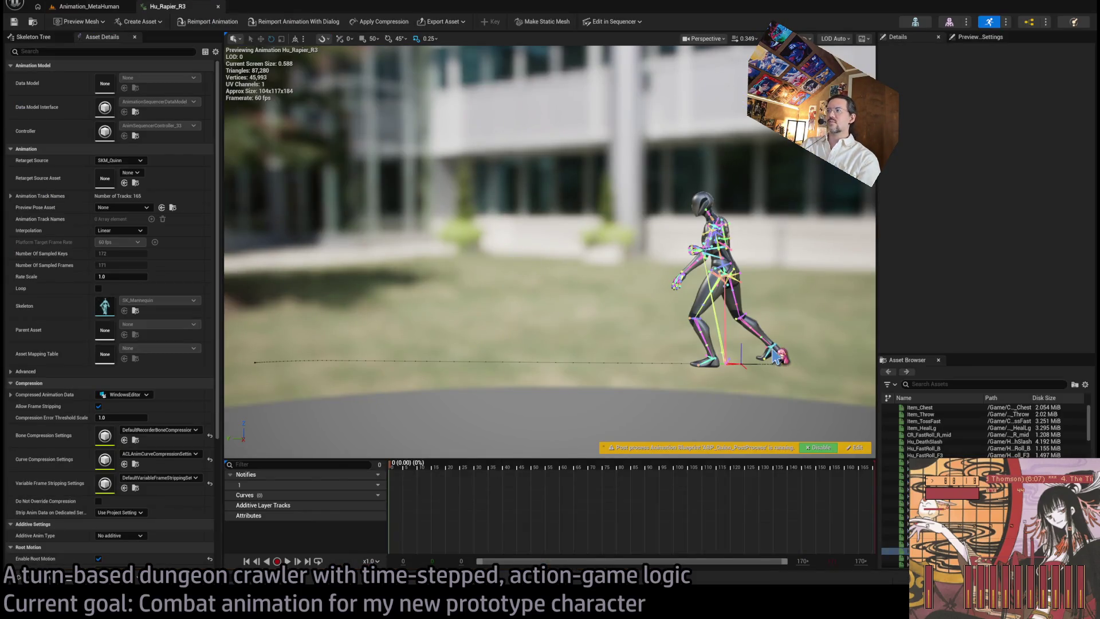
drag(427, 471, 661, 462)
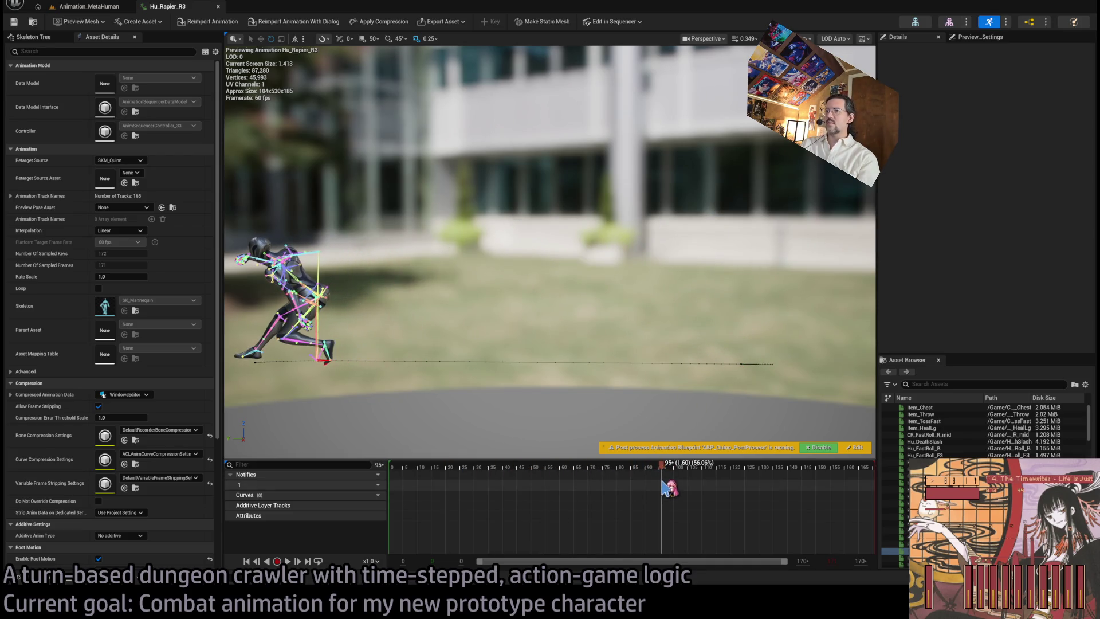
click(95, 9)
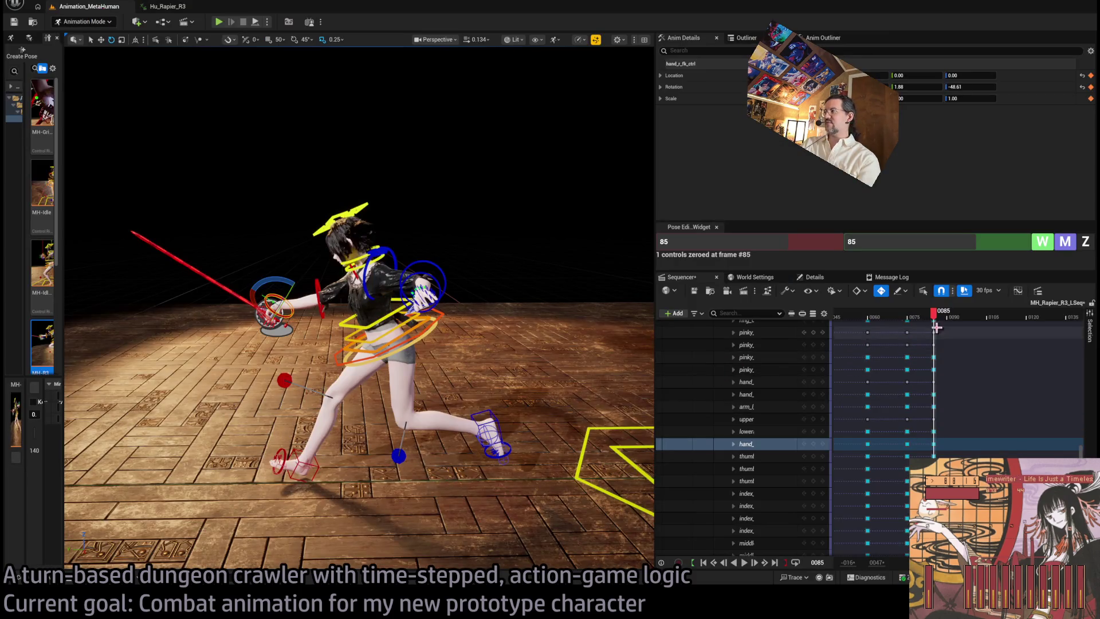
Key every Control Rig control at frame 95
drag(935, 317, 952, 322)
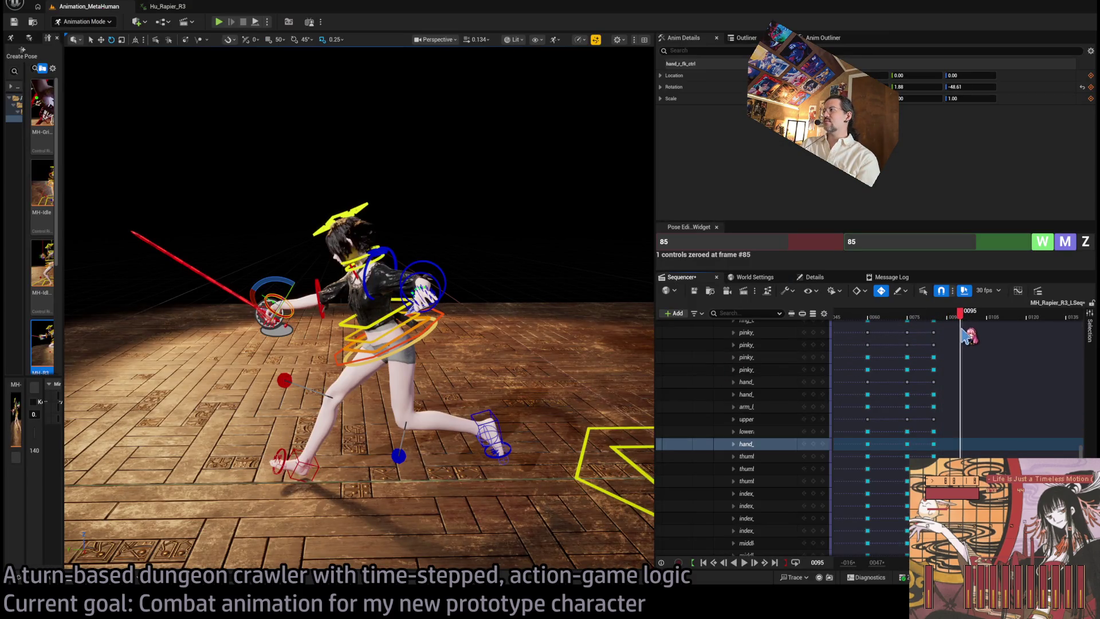
scroll(779, 391, up, 10)
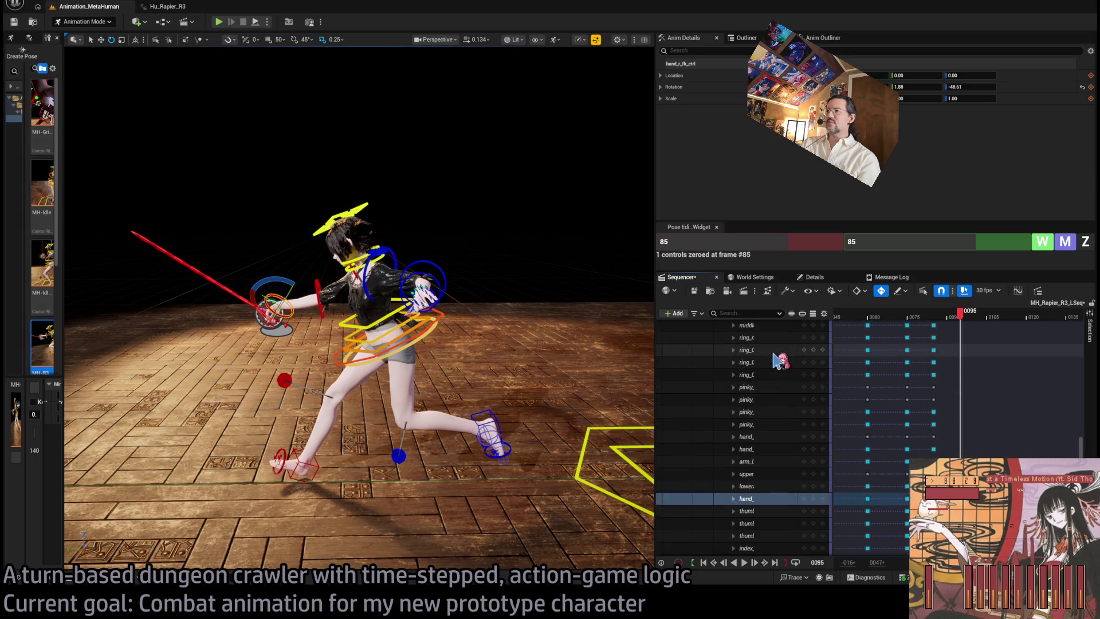
scroll(779, 364, up, 5)
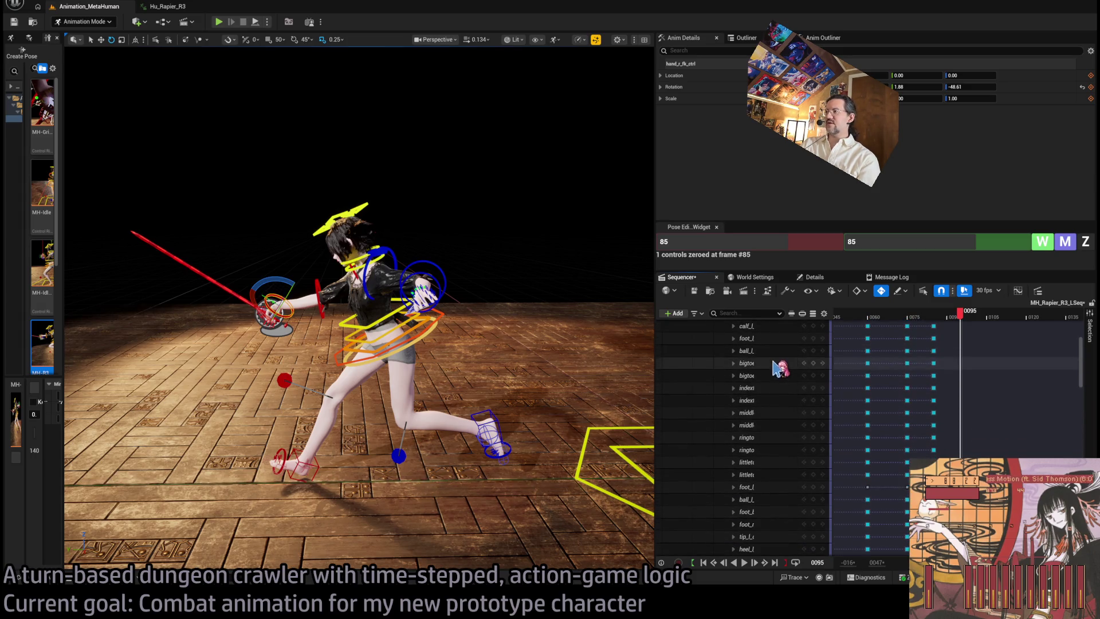
drag(1084, 377, 1084, 343)
click(818, 378)
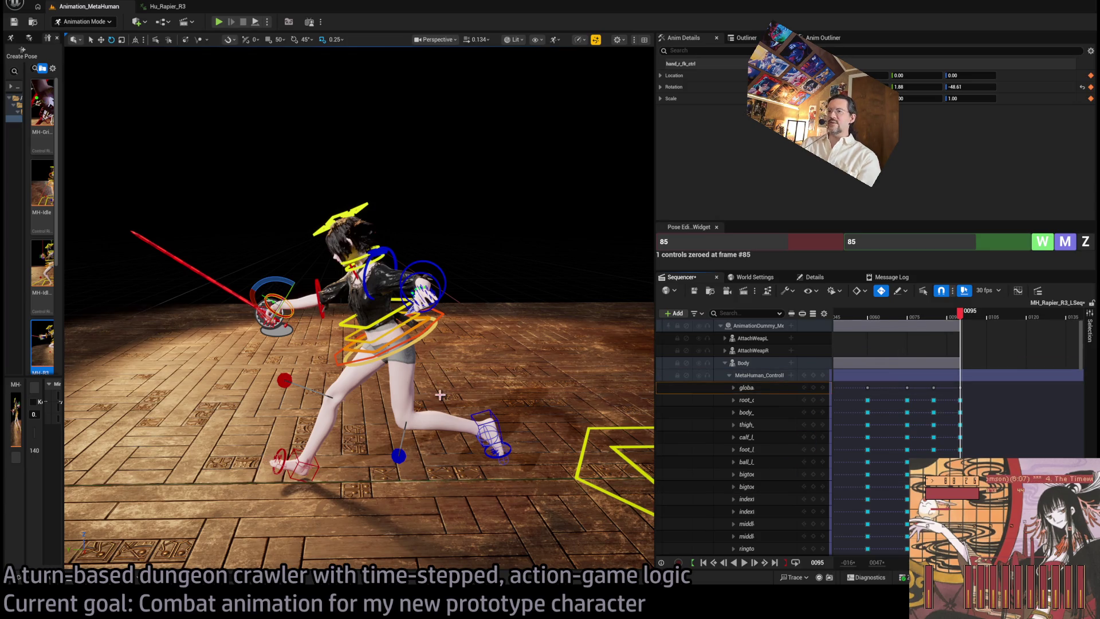
drag(442, 395, 459, 401)
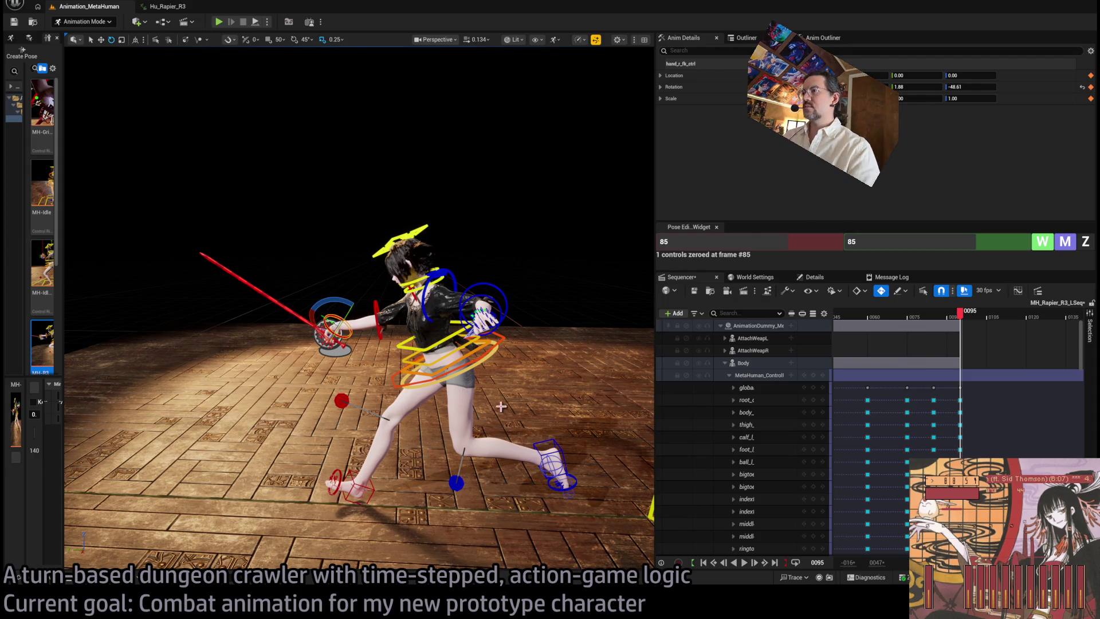
Zero the body control at frame 95 and lower it into a deeper crouch
click(489, 350)
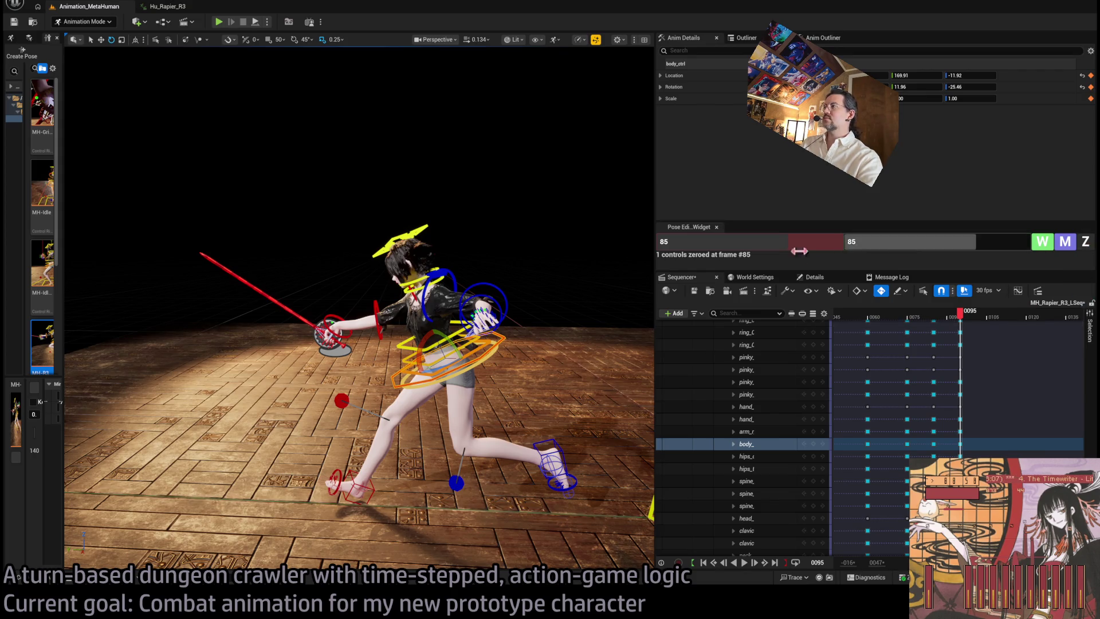
click(777, 243)
text(95)
key(Return)
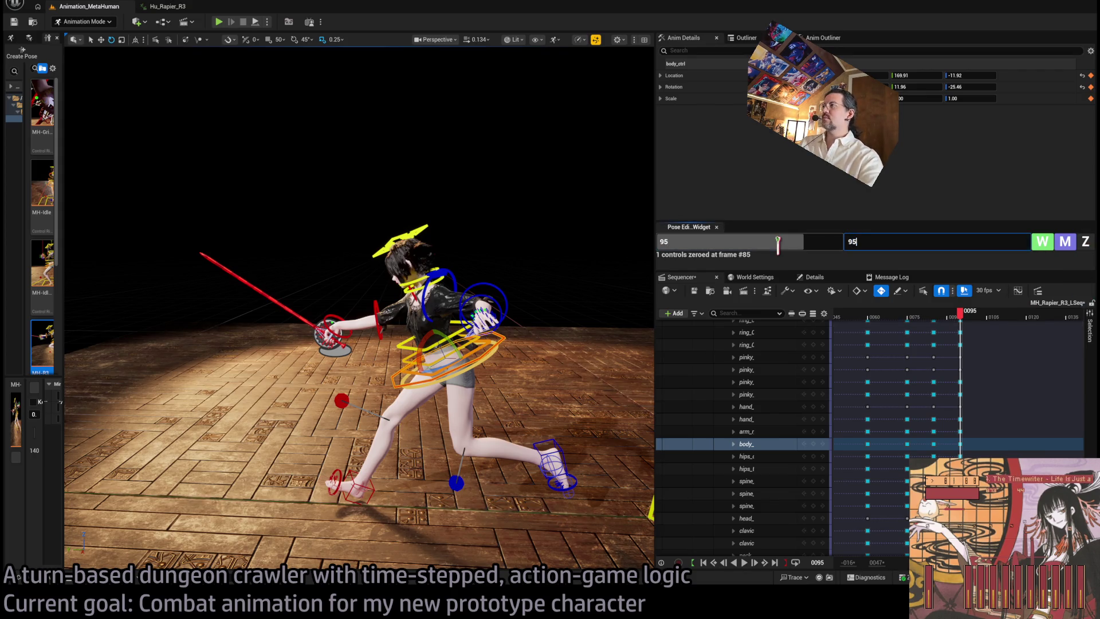
click(1085, 242)
key(f)
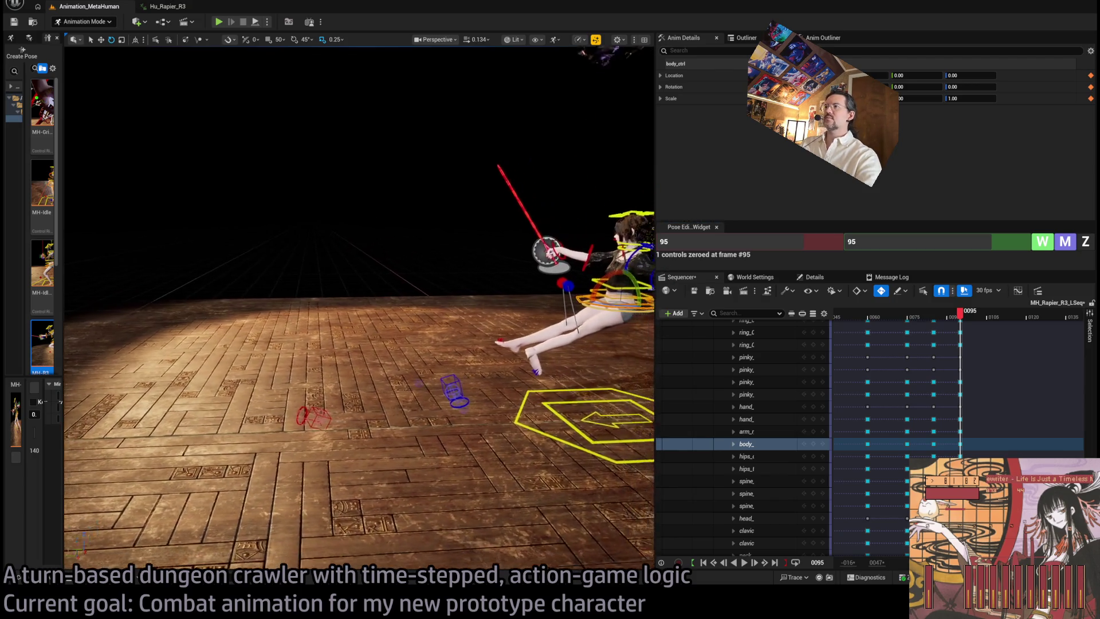
key(ctrl+z)
key(w)
key(ctrl+z)
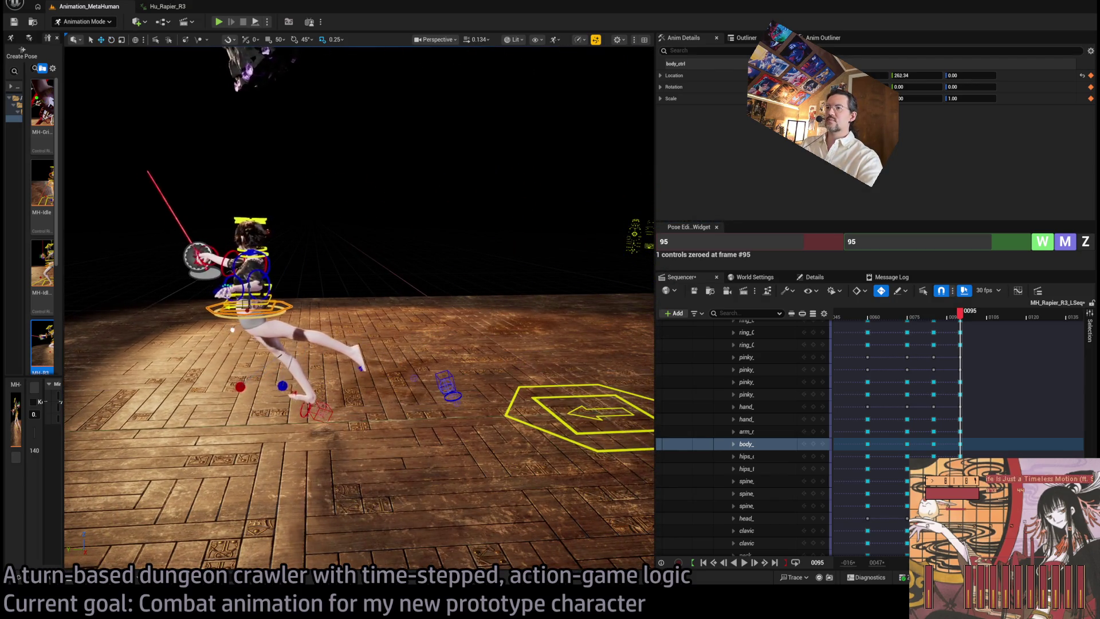
key(f)
scroll(433, 445, up, 5)
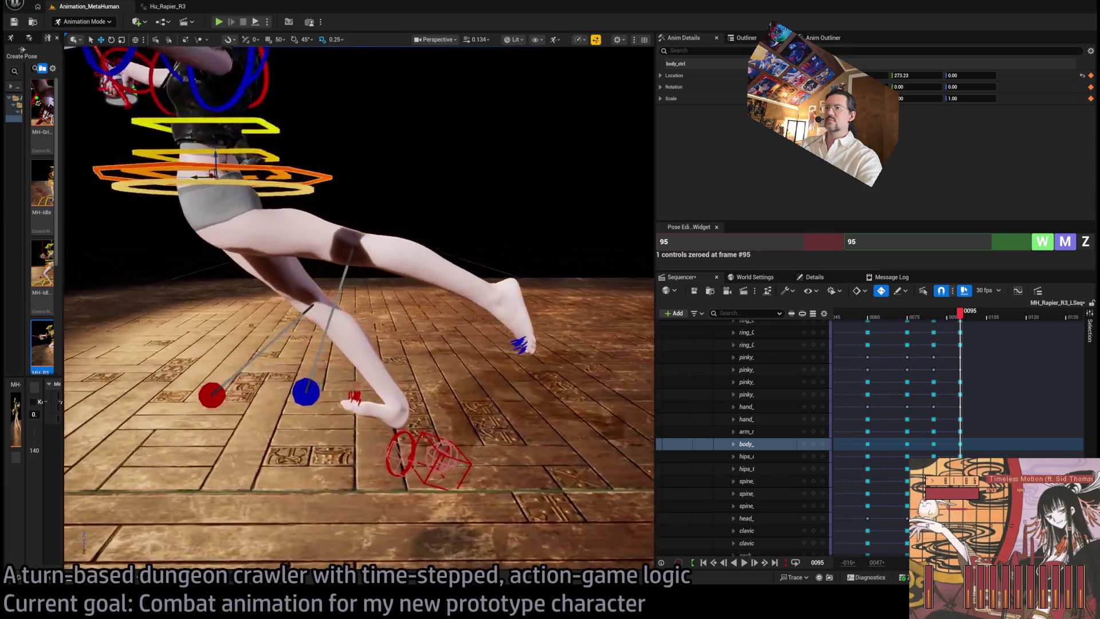
mouse_move(193, 138)
mouse_down()
mouse_move(196, 288)
mouse_move(241, 343)
mouse_move(472, 483)
mouse_up()
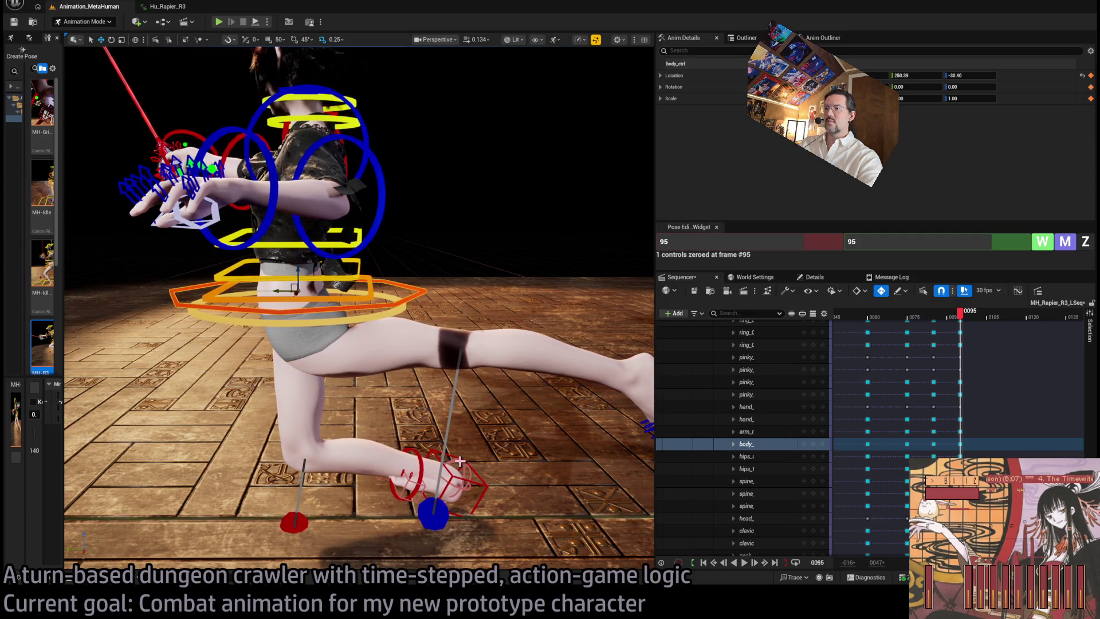
Roll the right foot to bend at the toes and shift the body to adjust the lunge
click(458, 464)
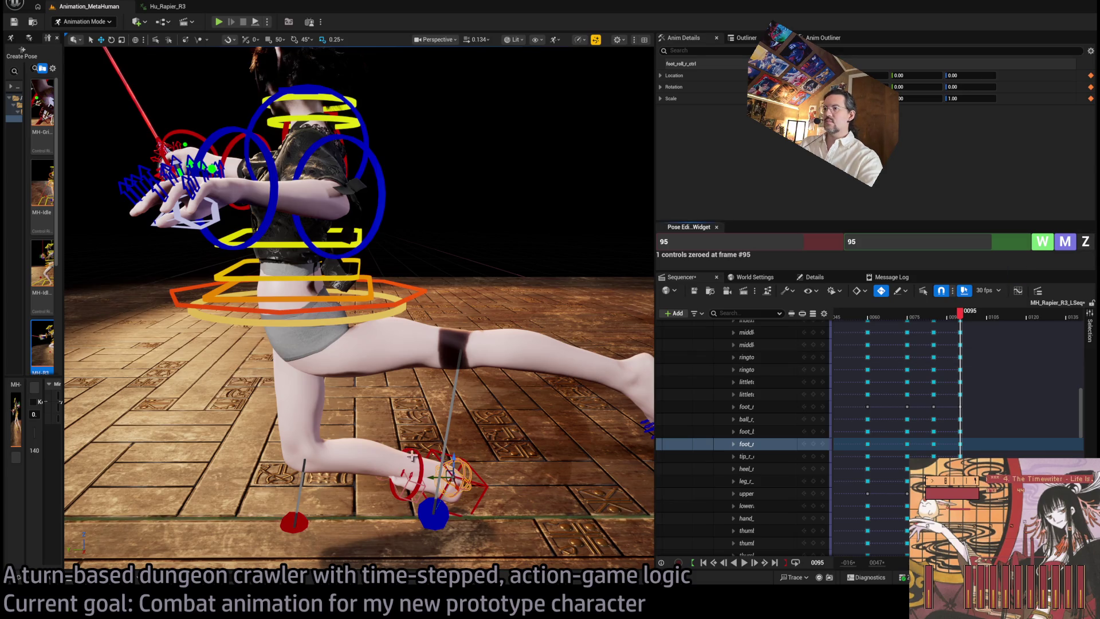
click(478, 500)
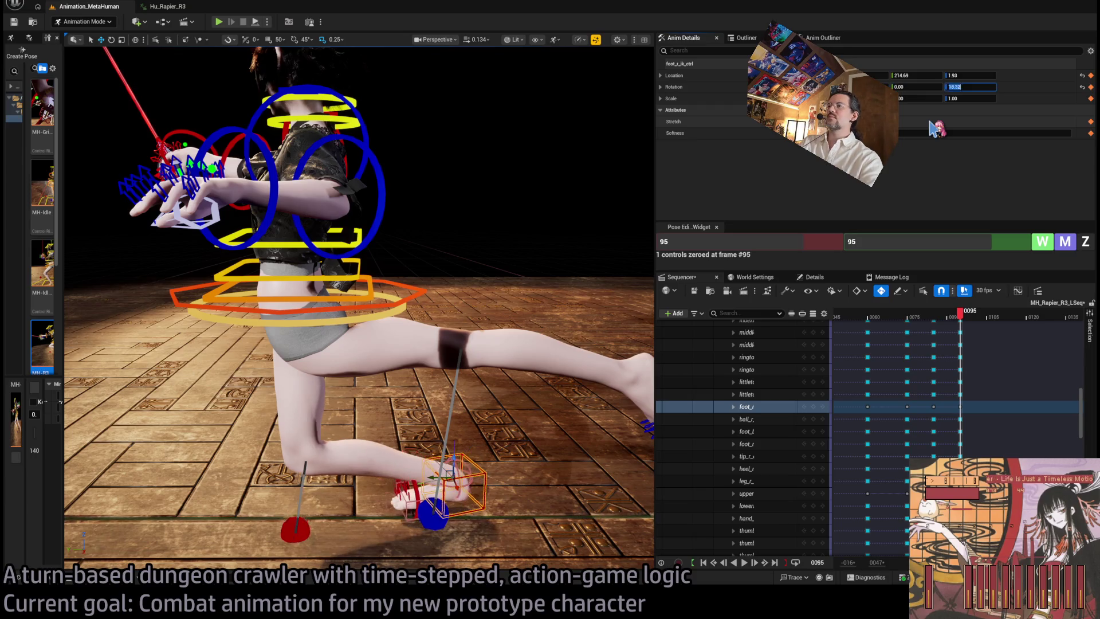
drag(401, 286, 85, 286)
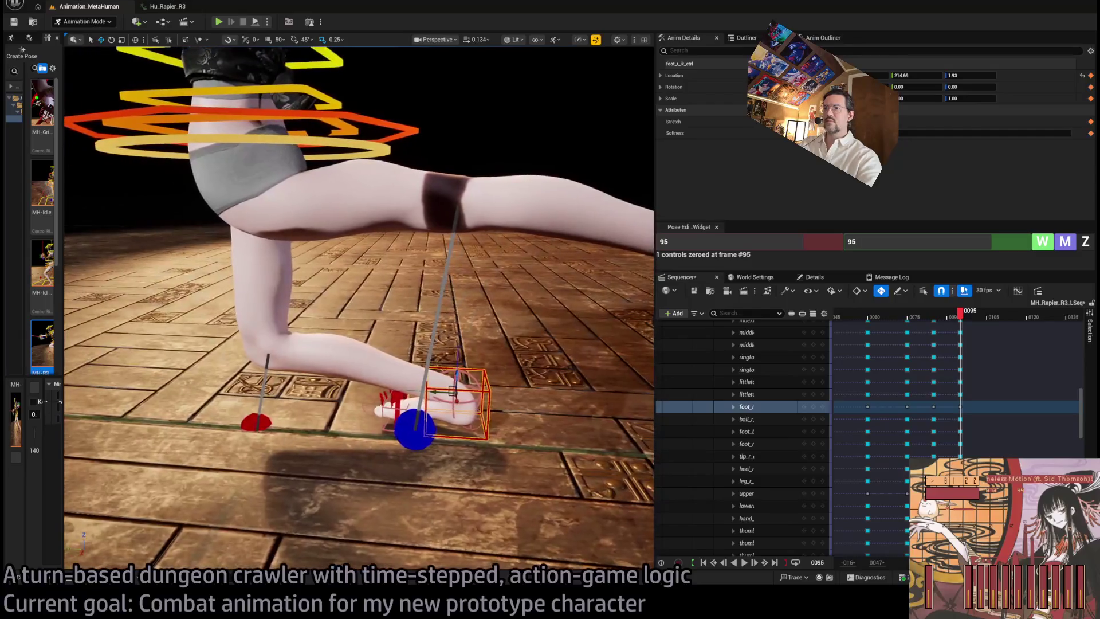
click(471, 374)
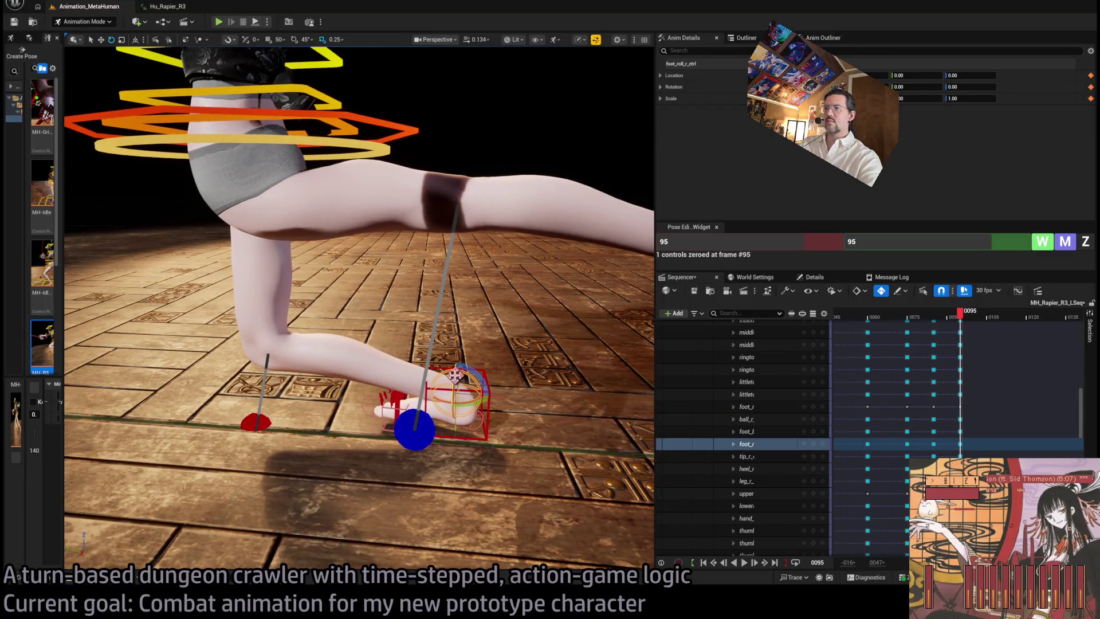
drag(475, 371, 447, 407)
click(452, 222)
key(w)
mouse_move(330, 224)
mouse_down()
mouse_move(393, 226)
mouse_move(407, 273)
mouse_move(636, 287)
mouse_move(435, 309)
mouse_up()
Plant the left foot IK control flat with zero rotation and height 0
click(238, 332)
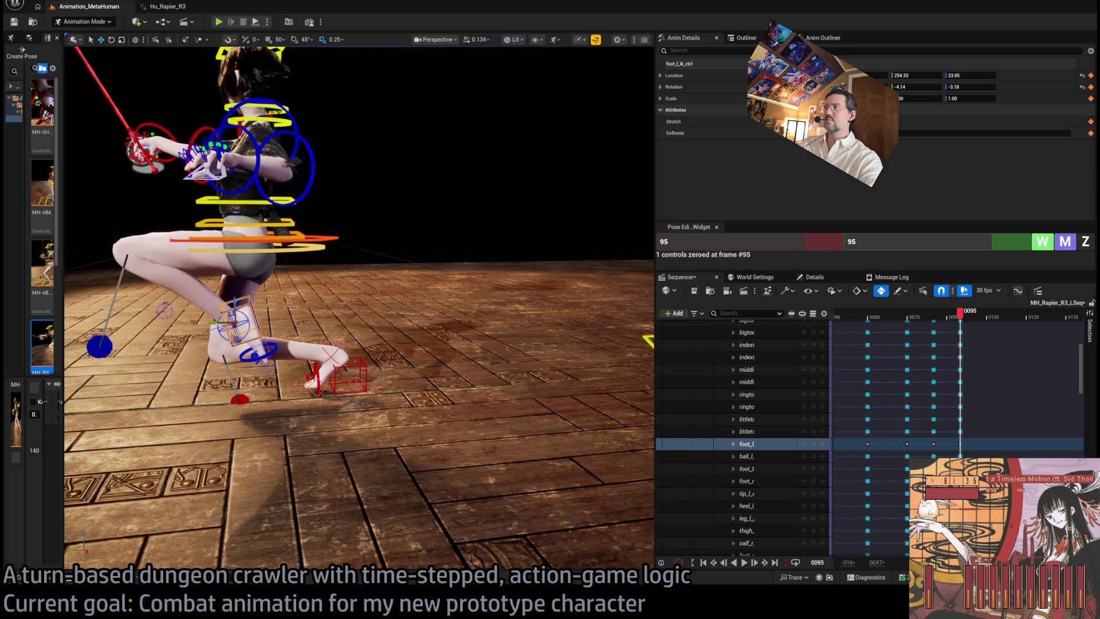
key(z)
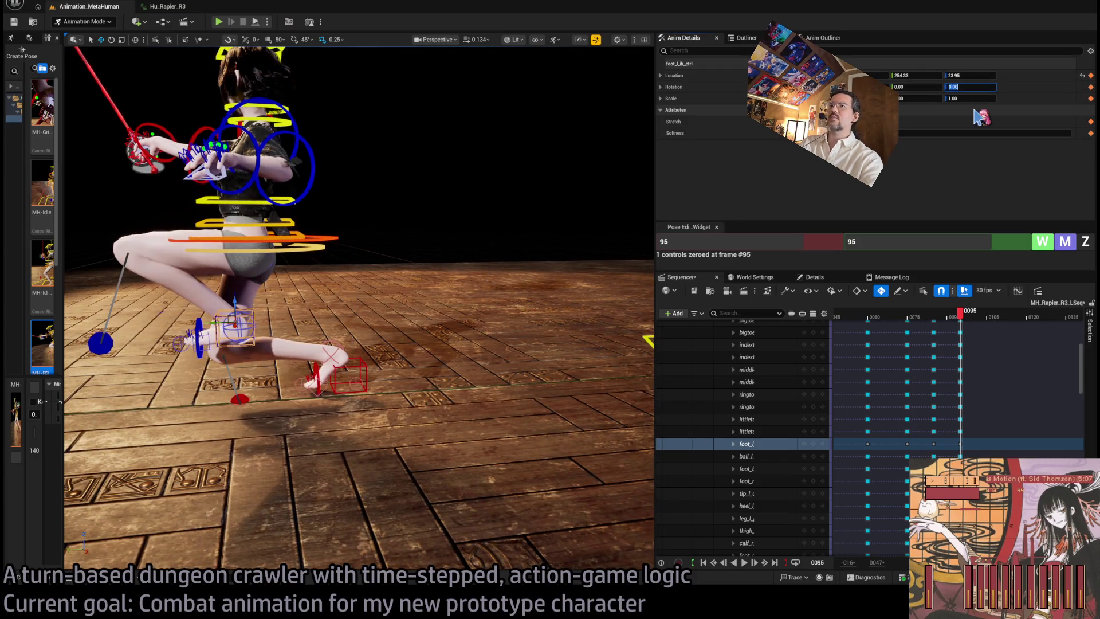
drag(359, 307, 419, 312)
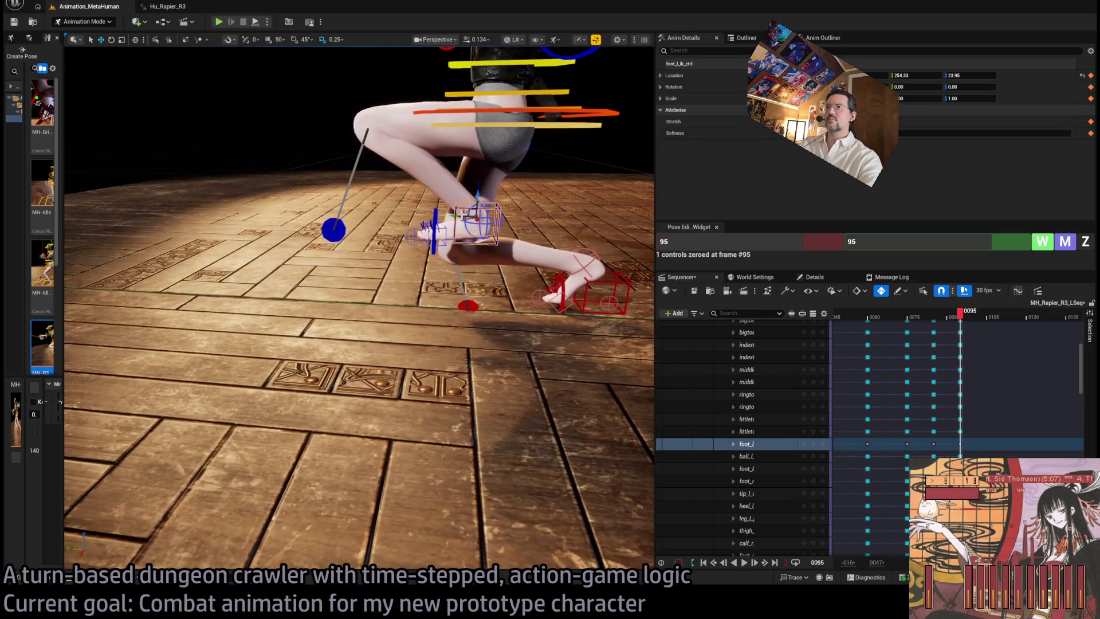
drag(417, 218, 416, 295)
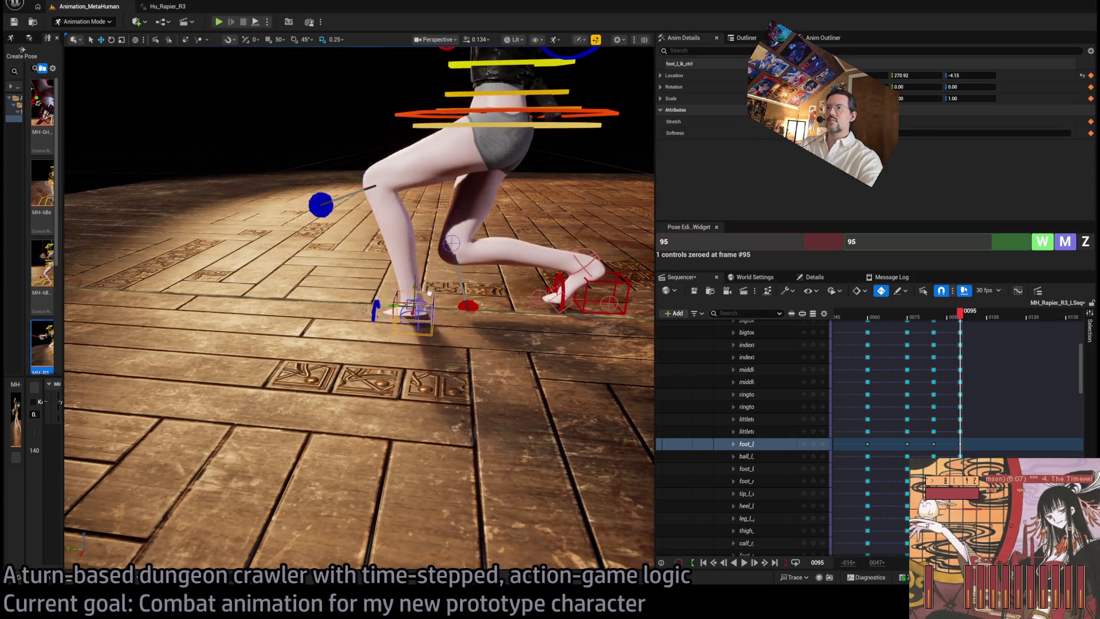
click(969, 75)
text(0)
key(Return)
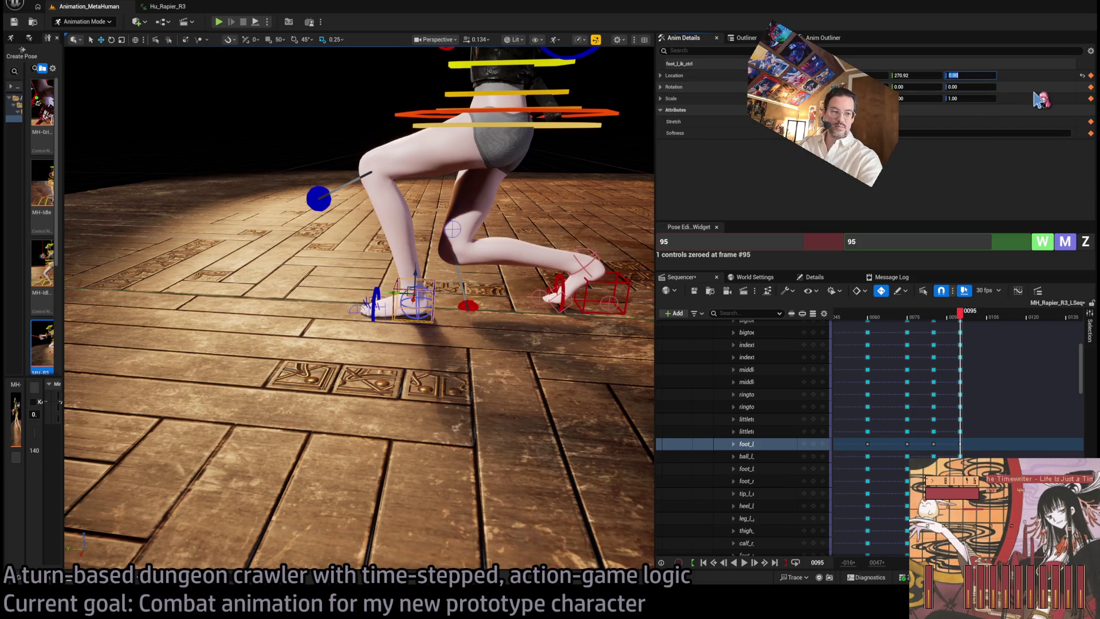
drag(432, 240, 542, 189)
Bend the torso about 46° forward and shift the body control down to -34
click(461, 186)
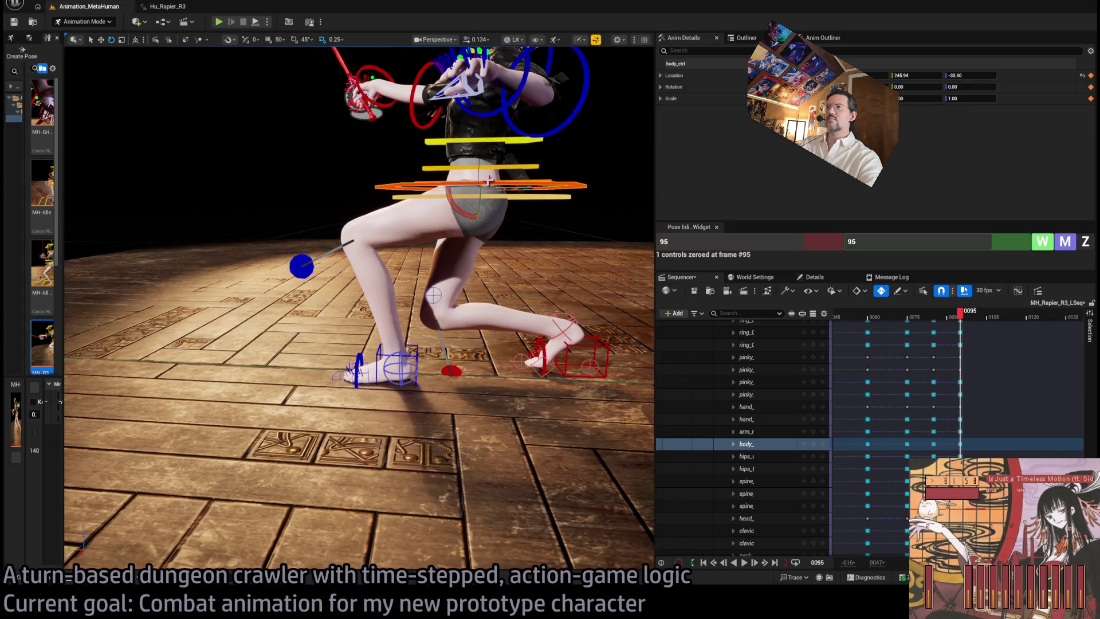
key(f)
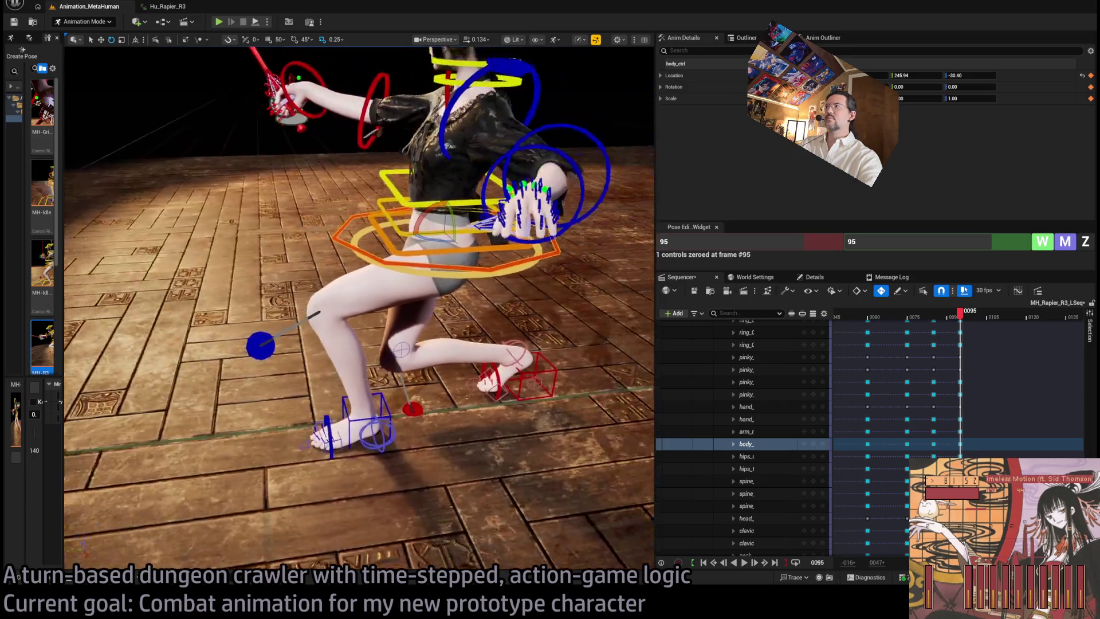
drag(424, 211, 499, 231)
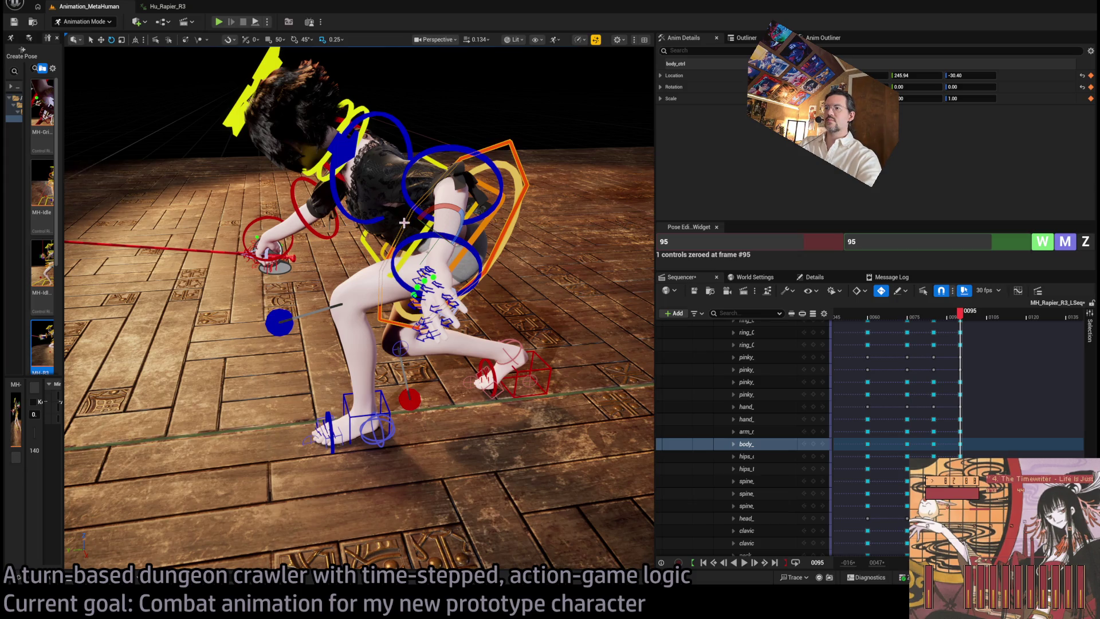
mouse_move(450, 295)
mouse_down()
mouse_move(344, 246)
mouse_move(445, 188)
mouse_up()
key(w)
mouse_move(394, 221)
mouse_down()
mouse_move(375, 228)
mouse_move(407, 205)
mouse_move(384, 216)
mouse_up()
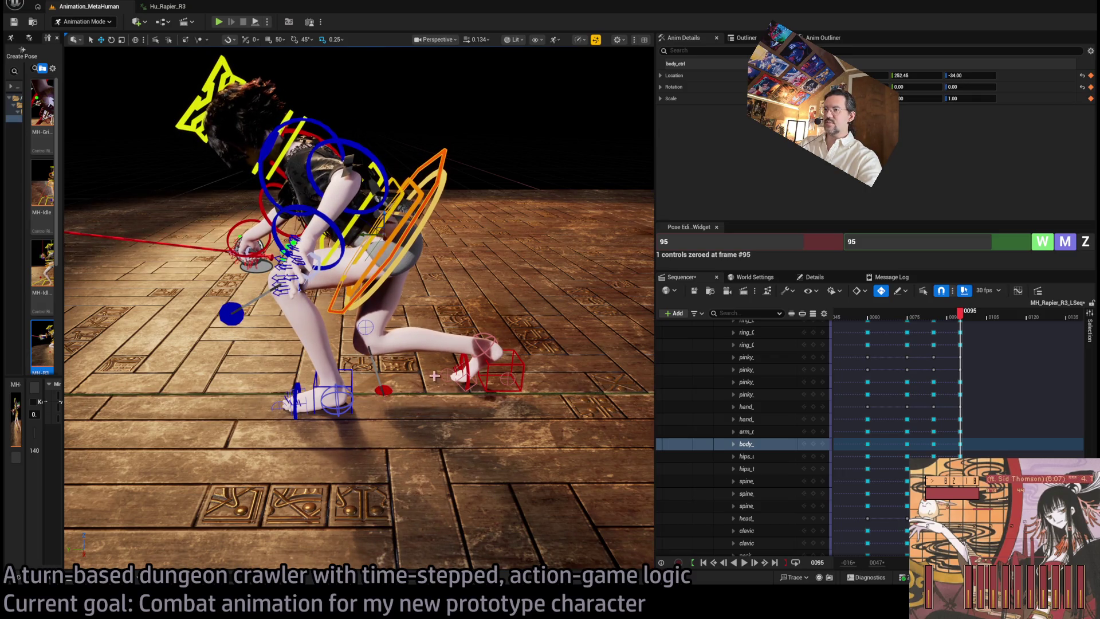
Roll the right foot further onto its toes to -67.28
scroll(434, 376, up, 10)
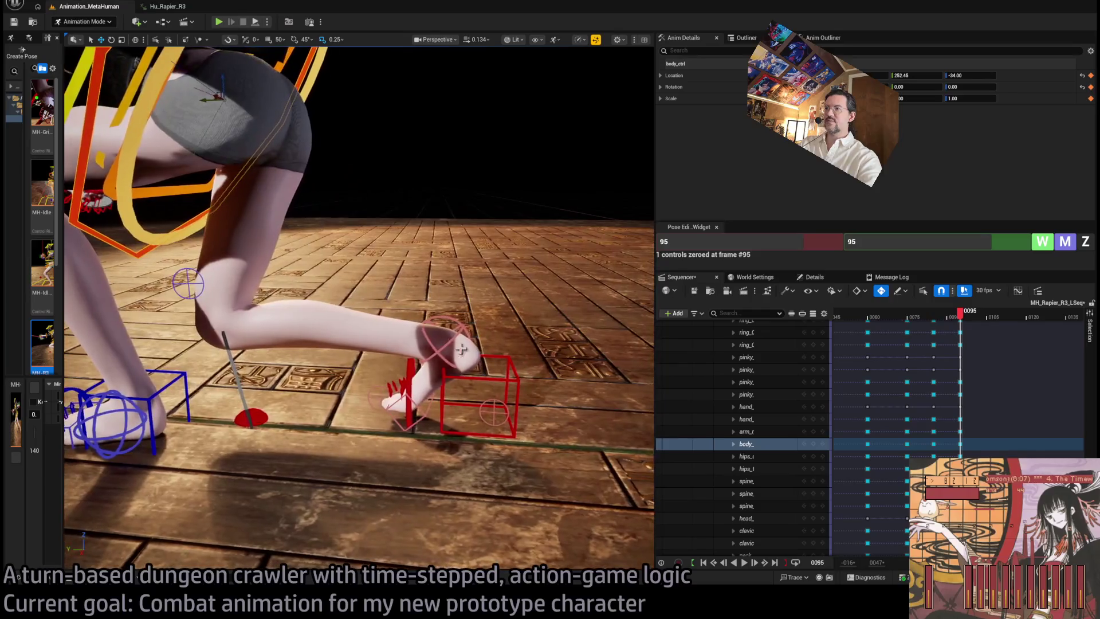
click(452, 320)
drag(449, 319, 525, 375)
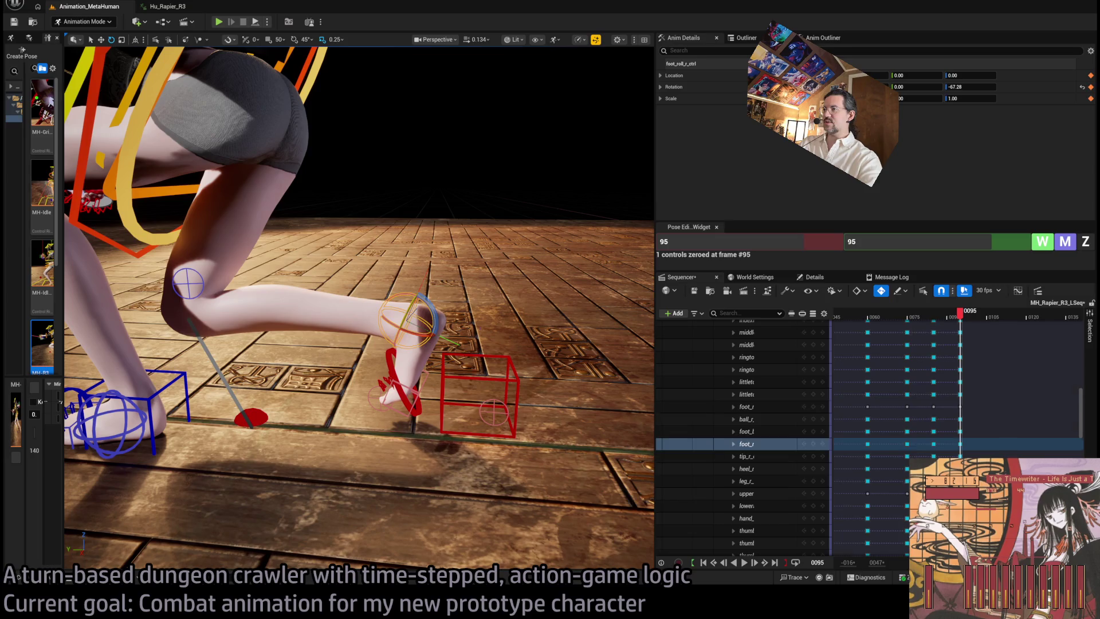
Zero 10 rig controls, including both upper arms, at frame 95
click(513, 372)
click(971, 75)
key(z)
key(f)
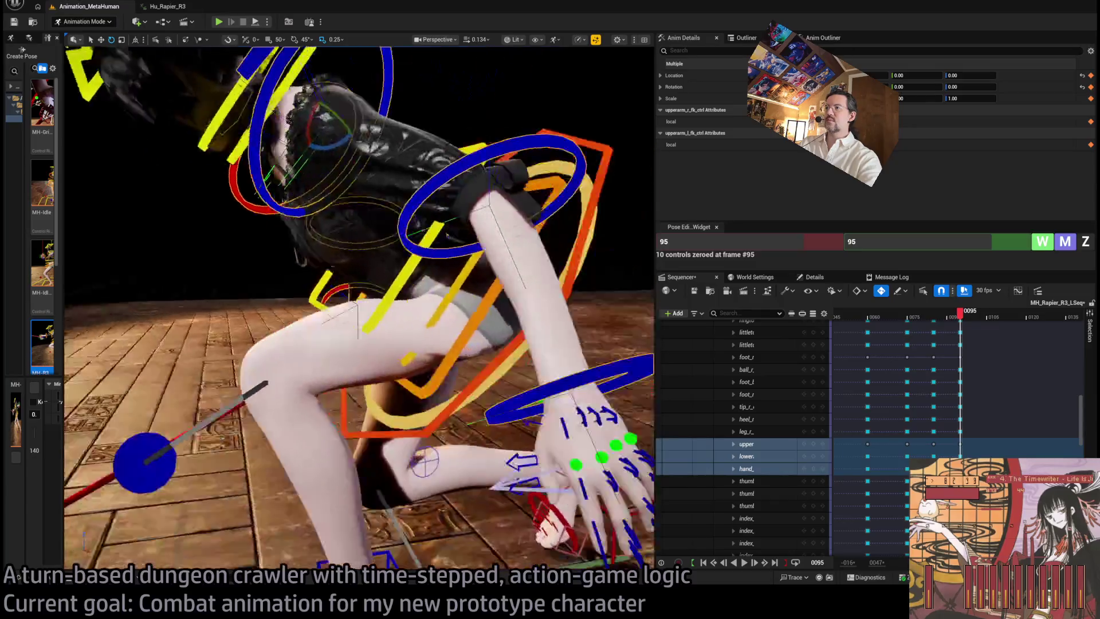
scroll(358, 307, down, 5)
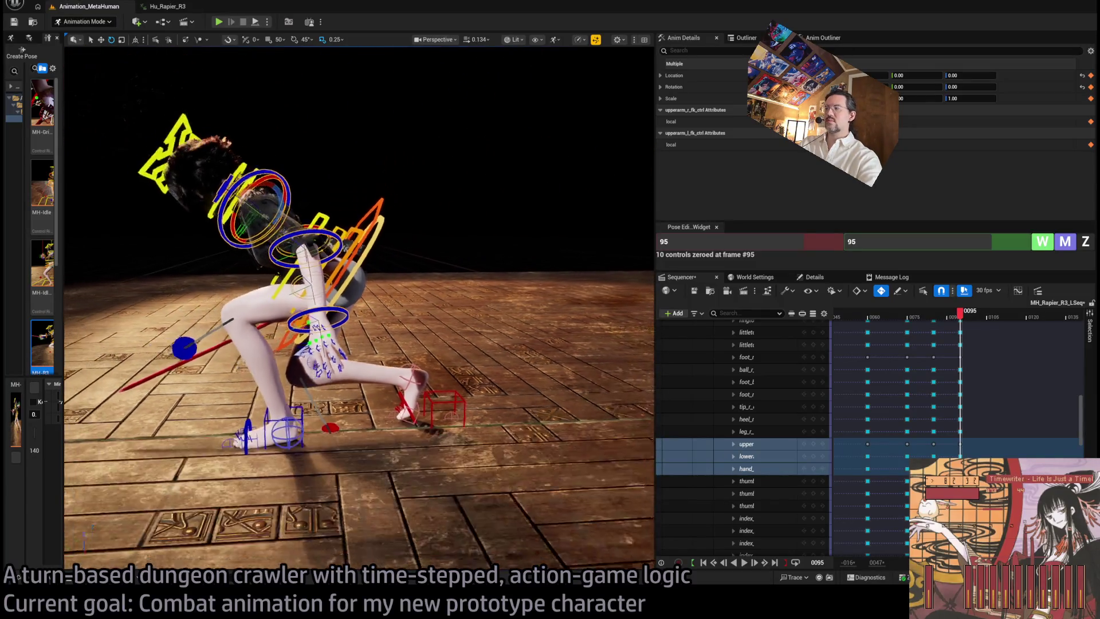
Scrub back from frame 75 to compare earlier lunge poses
click(907, 316)
mouse_move(909, 321)
mouse_down()
mouse_move(863, 320)
mouse_move(870, 330)
mouse_move(889, 318)
mouse_move(968, 319)
mouse_up()
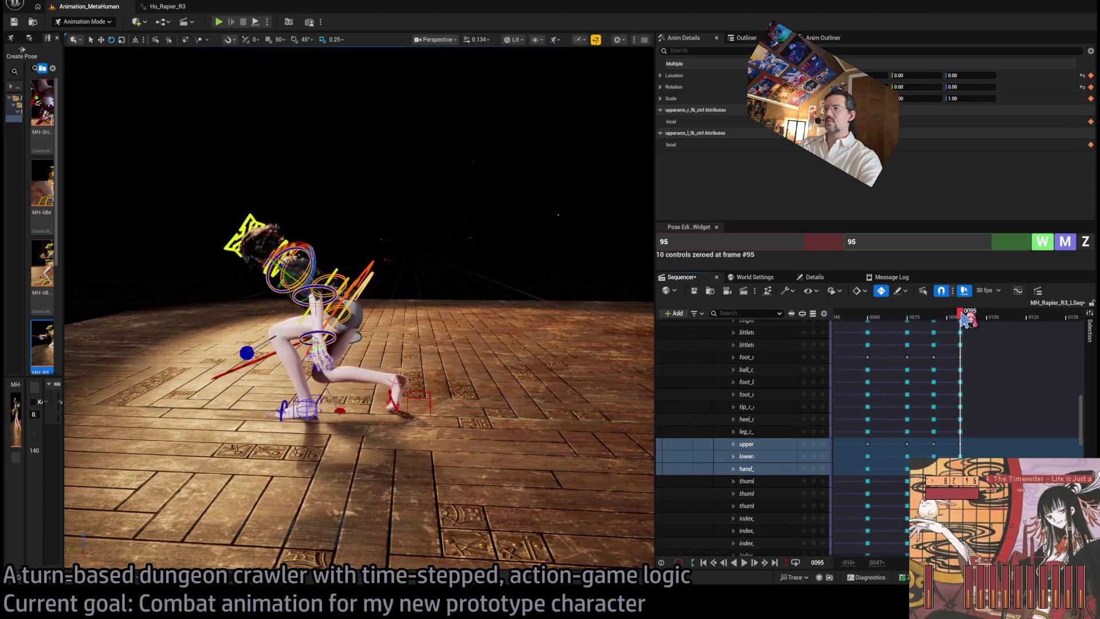
scroll(516, 360, up, 5)
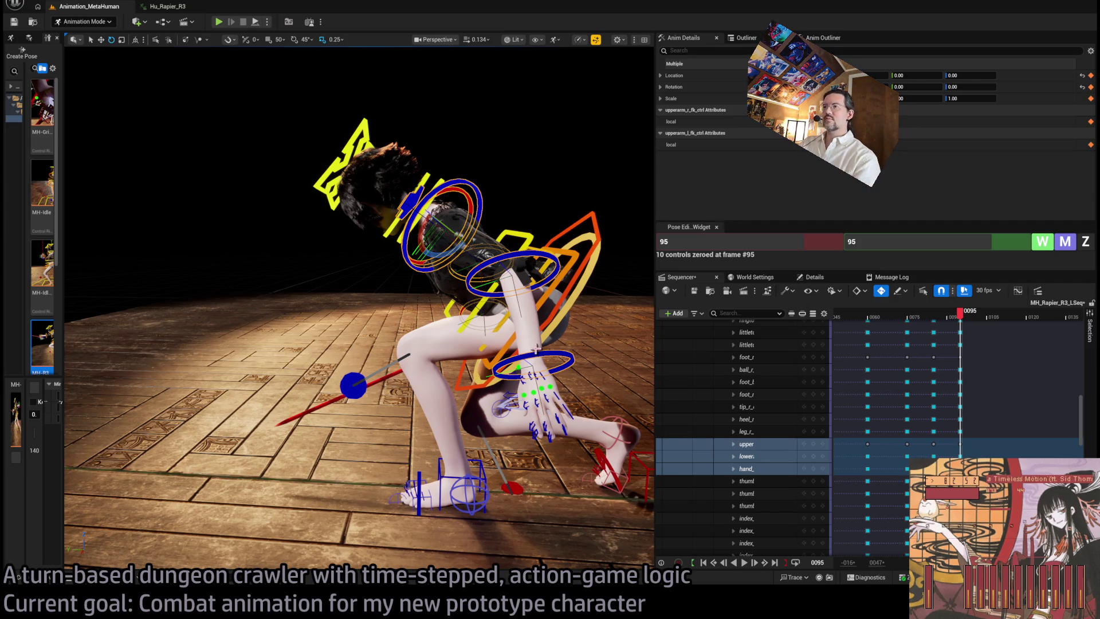
scroll(496, 238, up, 3)
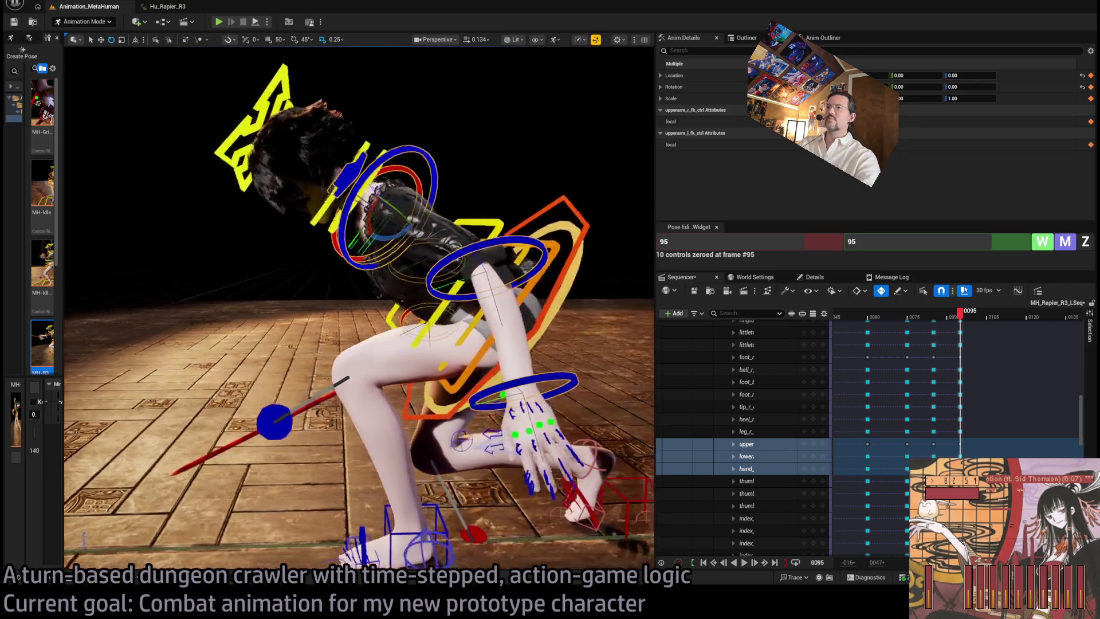
scroll(496, 238, down, 3)
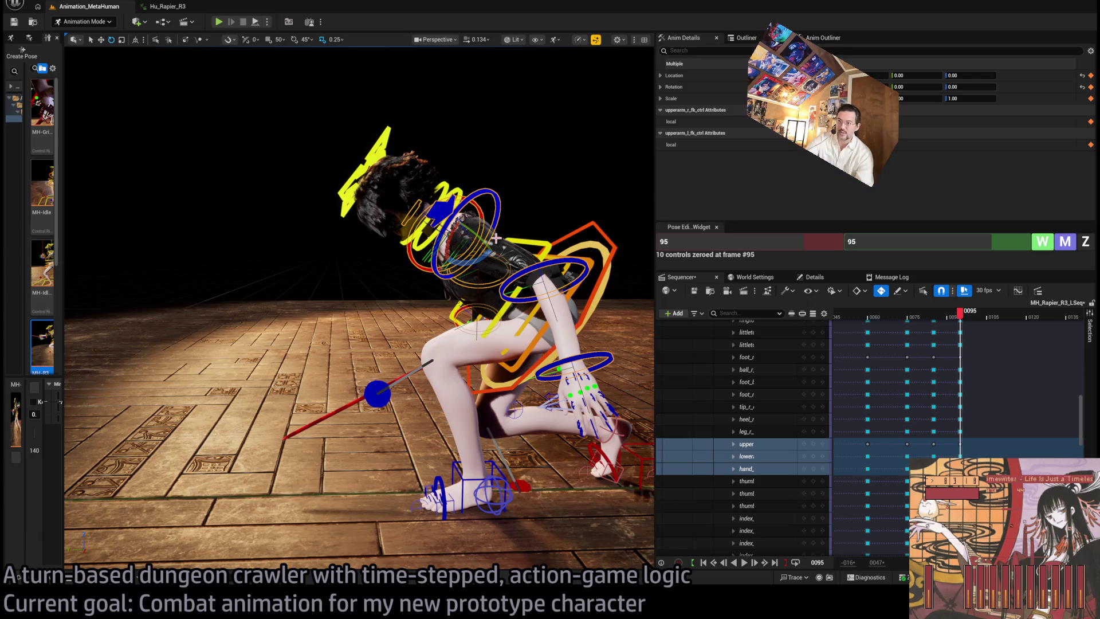
key(Escape)
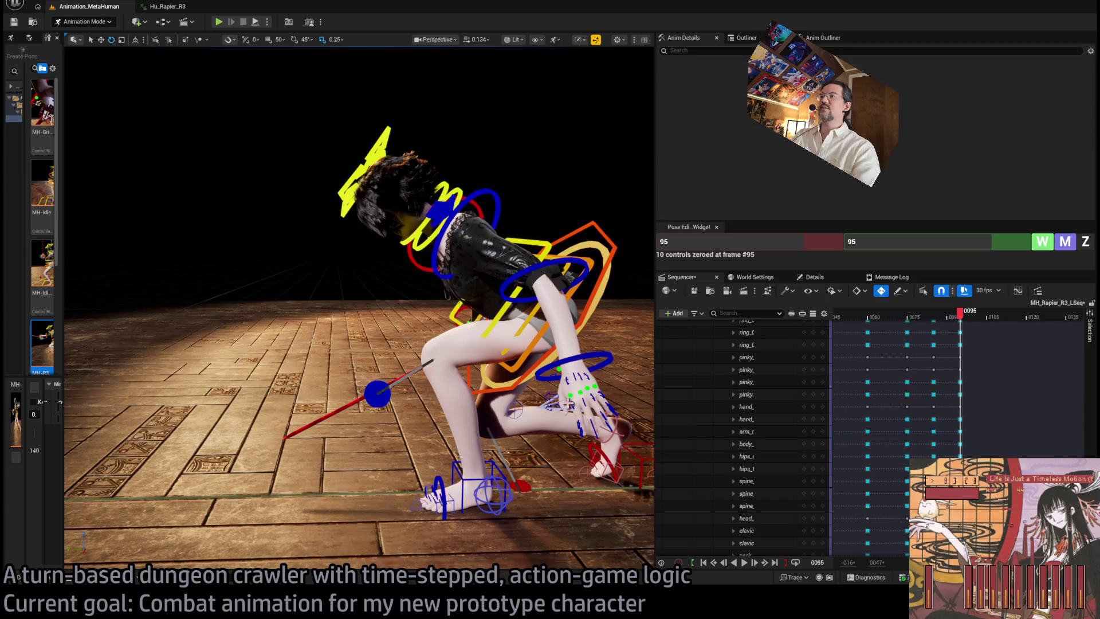
Turn the character's whole body control in world space
drag(536, 384, 535, 384)
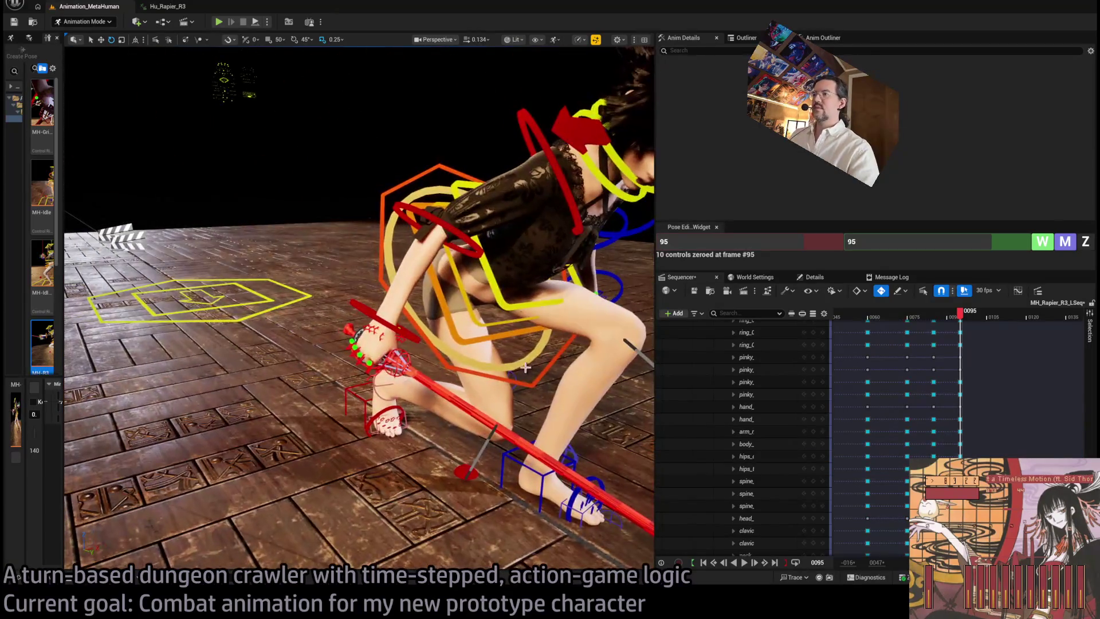
click(535, 384)
key(f)
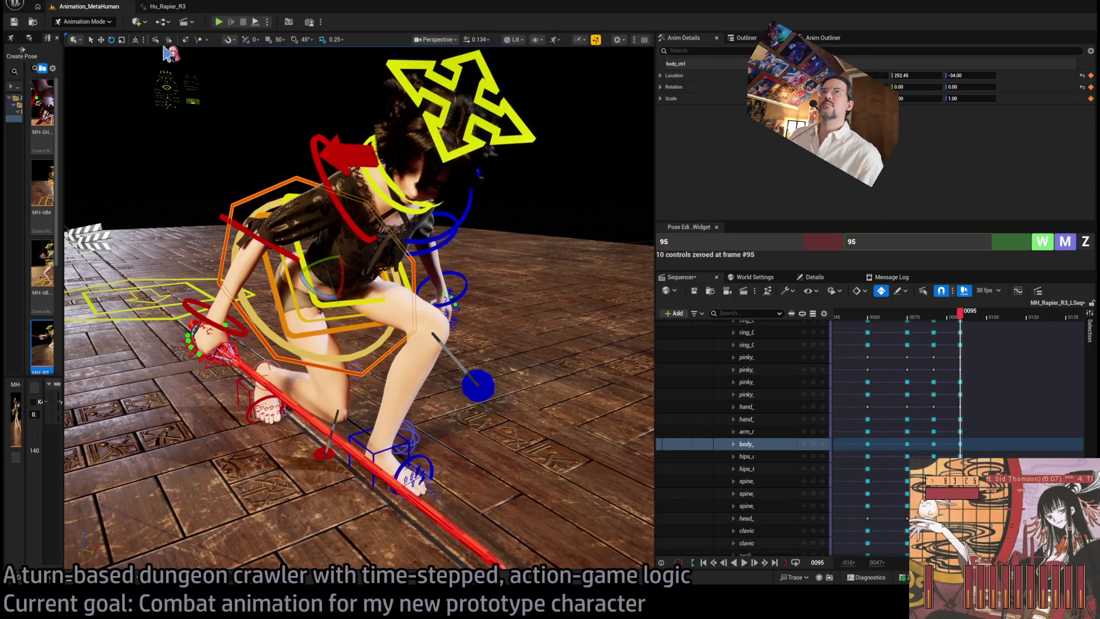
click(135, 40)
mouse_move(326, 268)
mouse_down()
mouse_move(361, 272)
mouse_move(321, 270)
mouse_up()
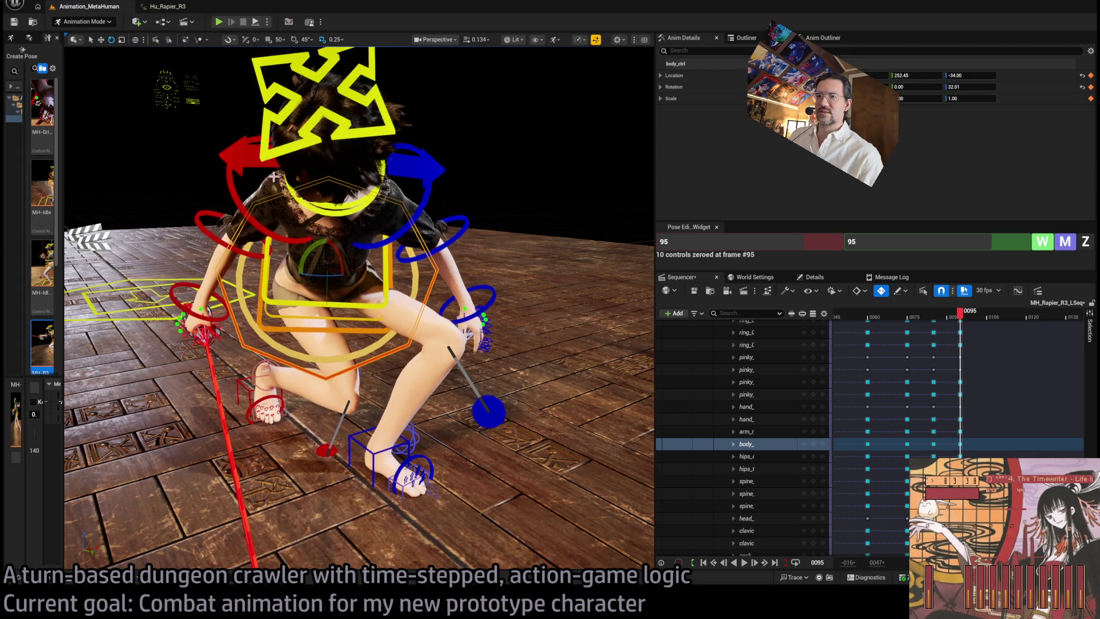
Rotate the right foot IK to -22.77 and slide it sideways; rotate the left foot to 8.76
click(255, 395)
key(f)
drag(169, 87, 424, 396)
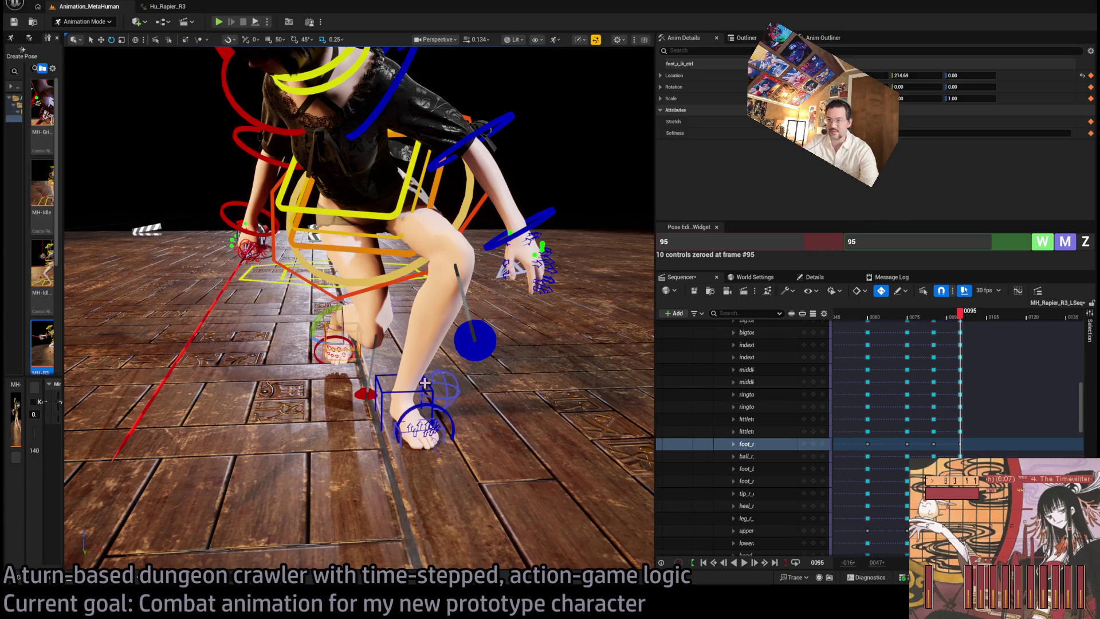
drag(335, 345, 372, 342)
drag(359, 335, 377, 336)
click(416, 392)
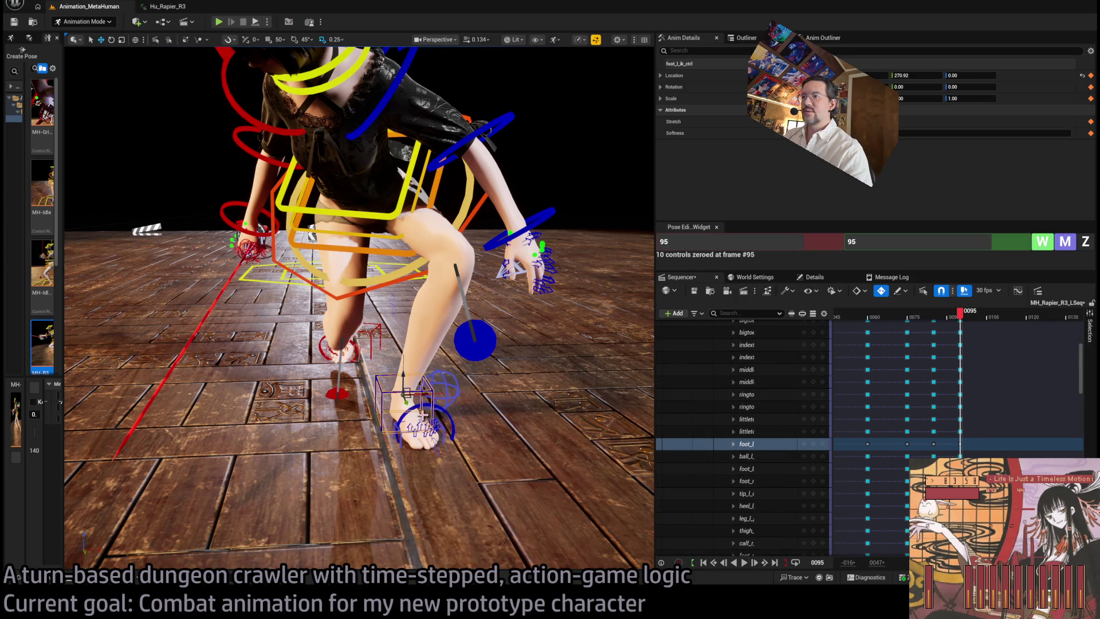
mouse_move(402, 404)
mouse_down()
mouse_move(410, 408)
mouse_move(330, 369)
mouse_up()
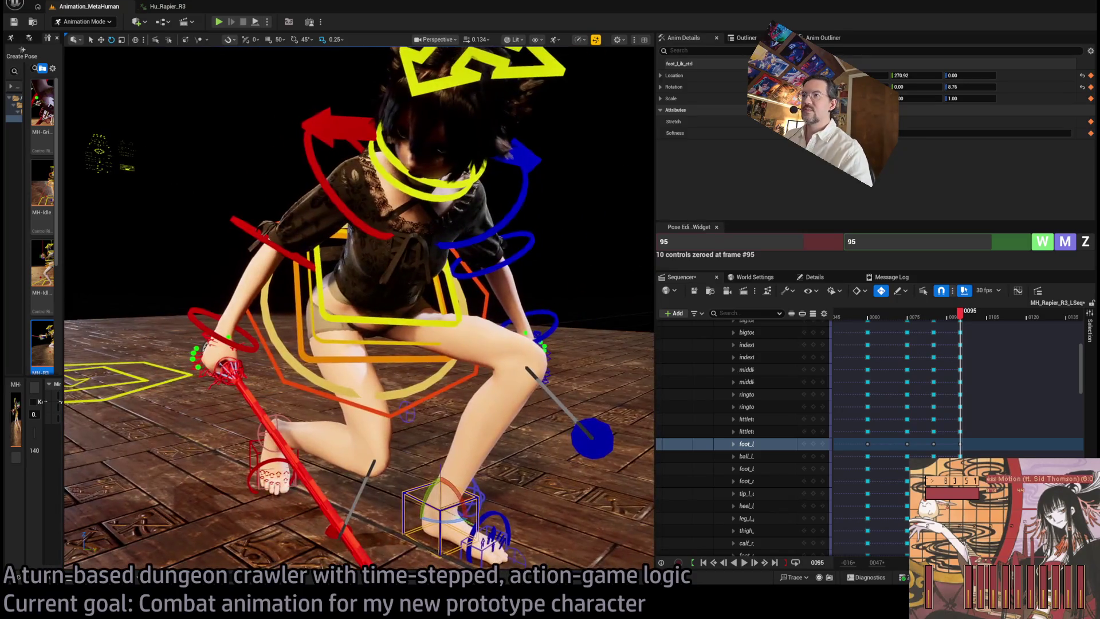
Straighten the torso with the three spine controls in local space and turn the head
click(372, 275)
ctrl+click(394, 330)
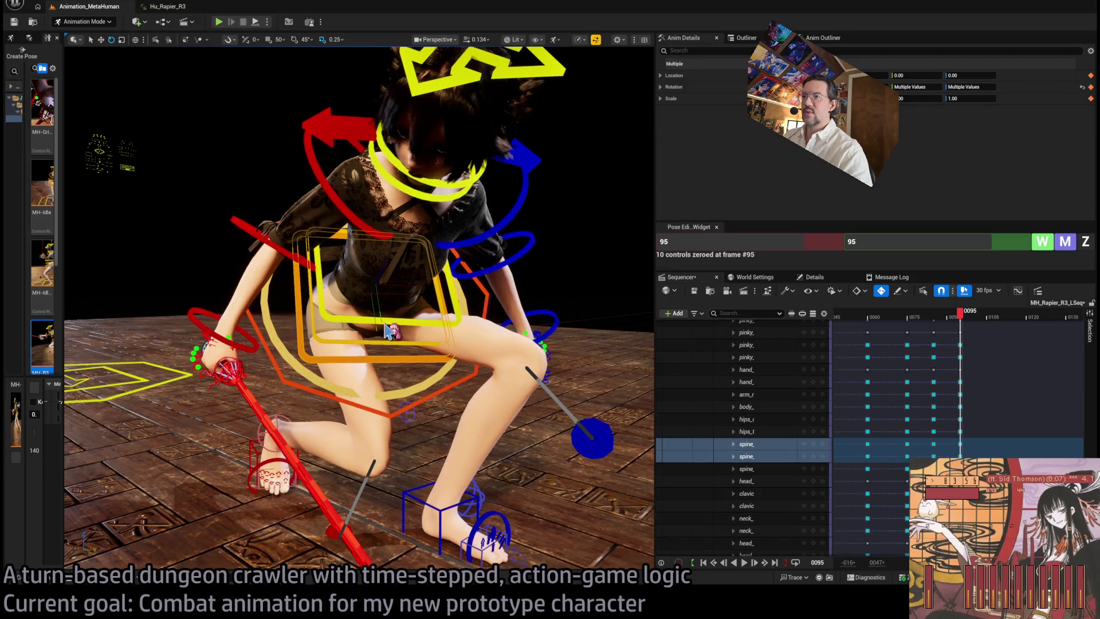
ctrl+click(388, 301)
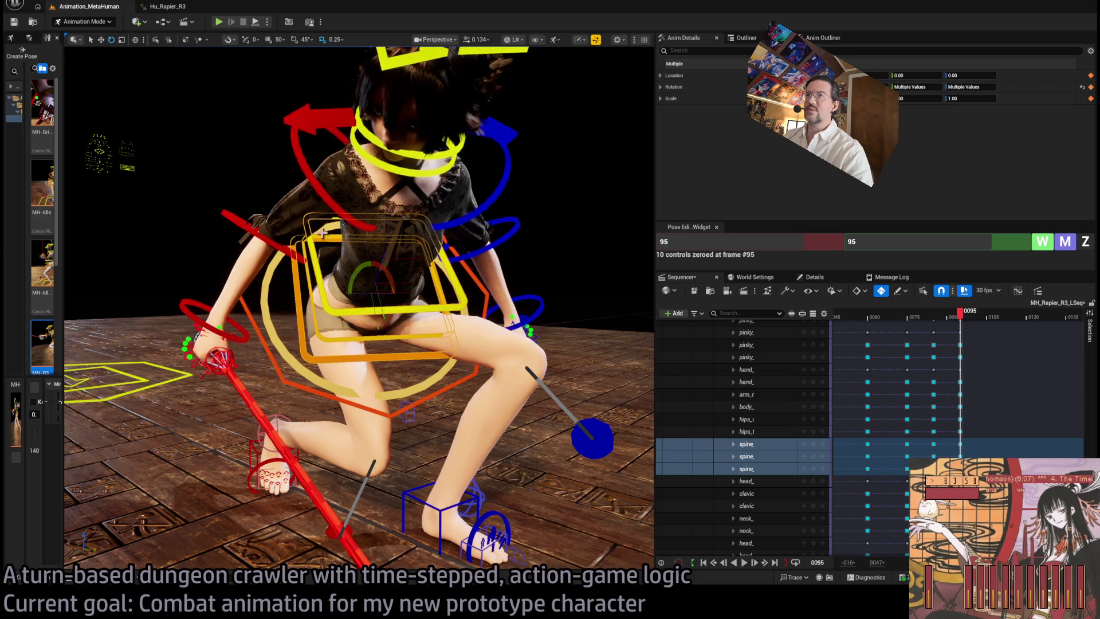
click(135, 42)
click(135, 40)
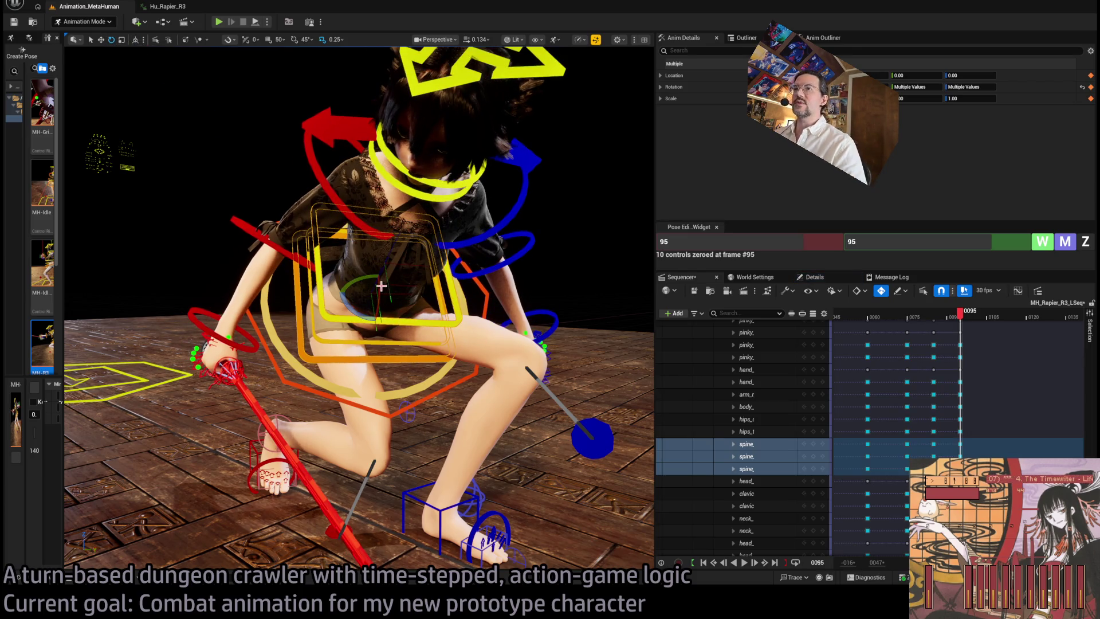
mouse_move(381, 285)
mouse_down()
mouse_move(356, 305)
mouse_move(367, 317)
mouse_up()
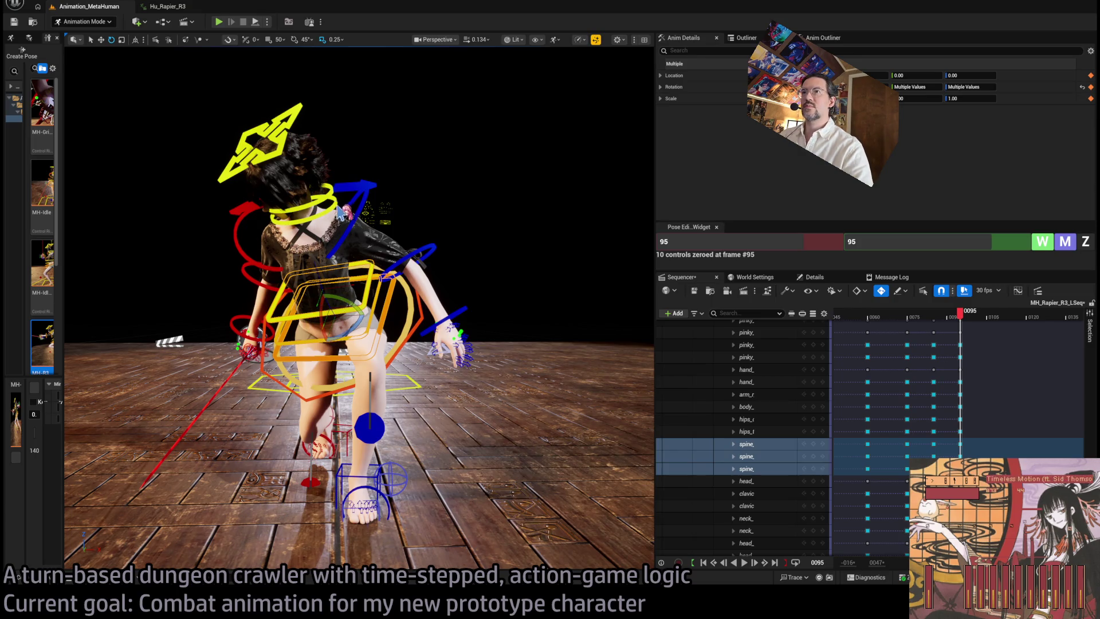
drag(348, 303, 355, 293)
click(322, 201)
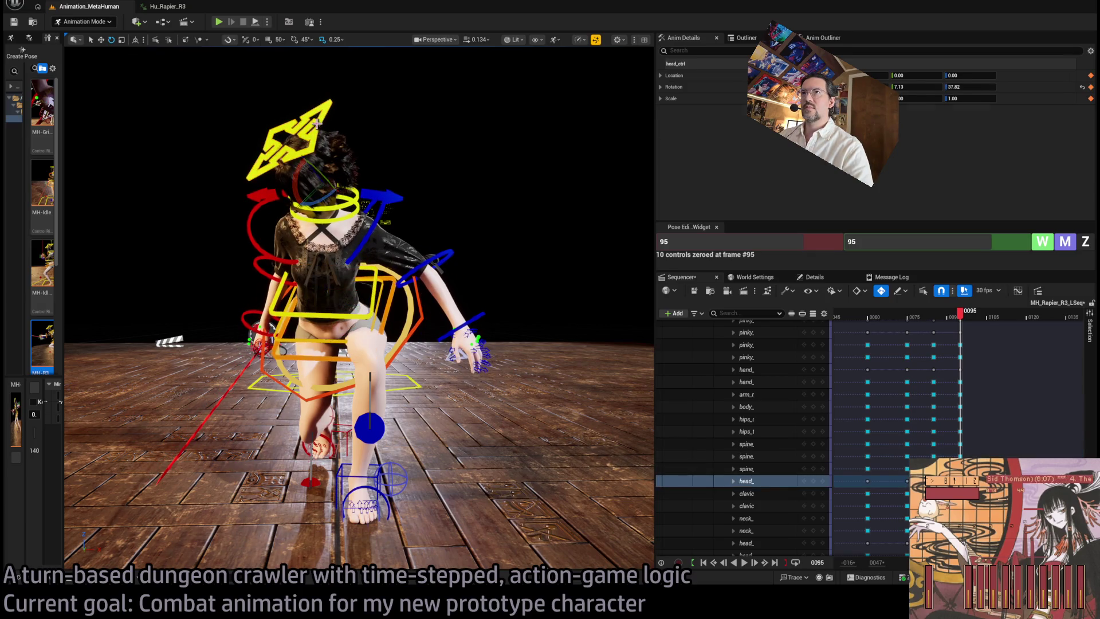
drag(349, 164, 332, 172)
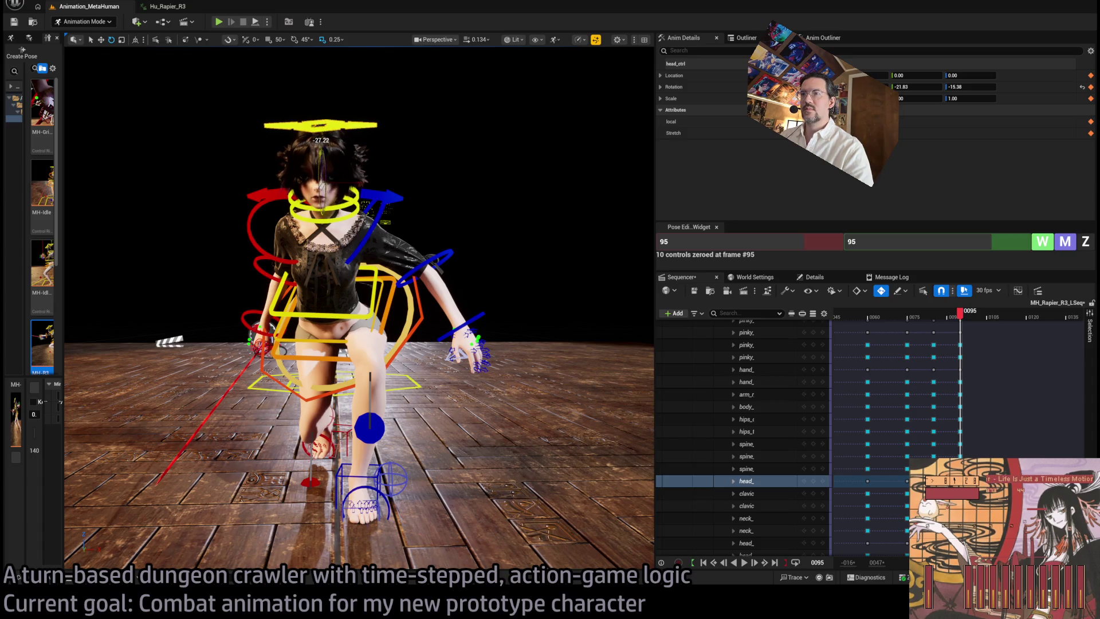
Move the right and left knee pole-vector controls, the left to 0.63 and -0.55
scroll(323, 268, up, 5)
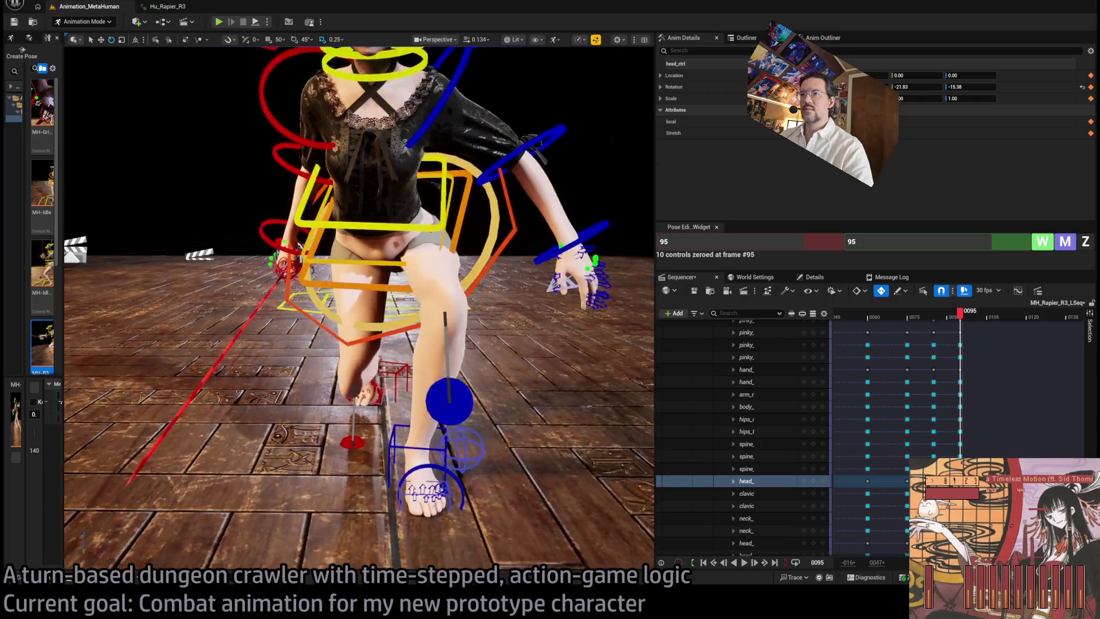
drag(363, 321, 363, 339)
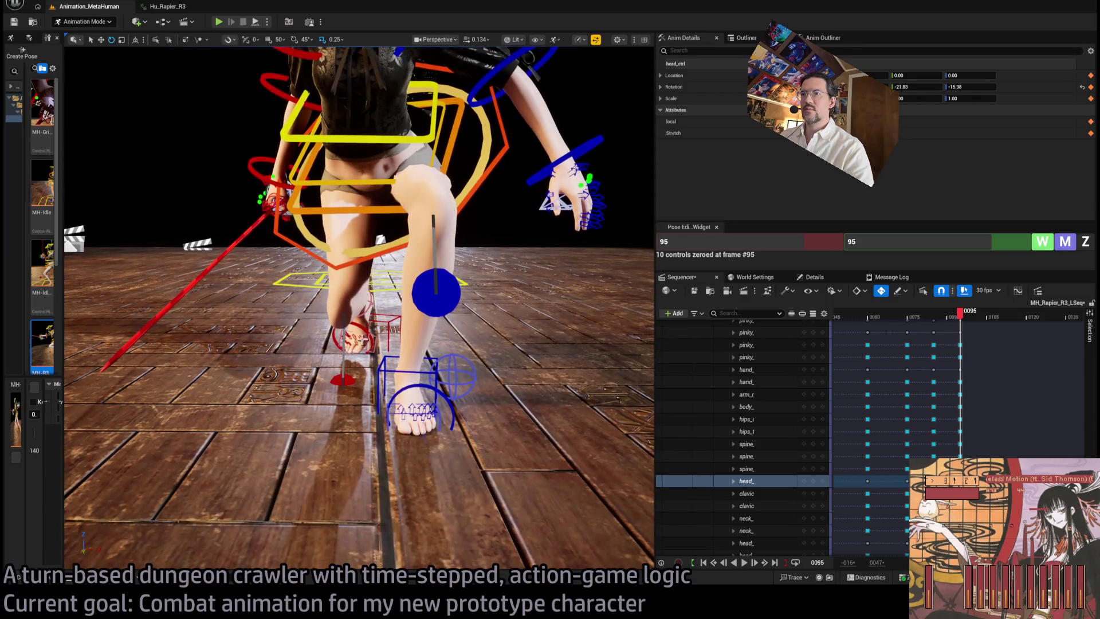
click(346, 377)
drag(365, 390, 381, 339)
click(418, 315)
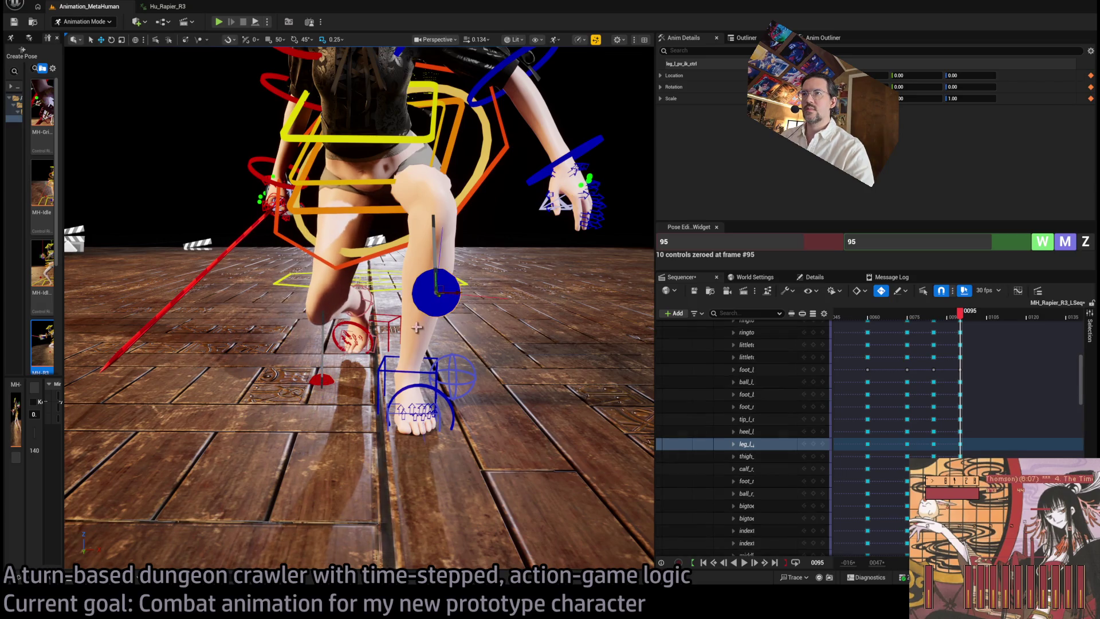
mouse_move(457, 293)
mouse_down()
mouse_move(426, 296)
mouse_move(544, 296)
mouse_up()
mouse_move(473, 316)
mouse_down()
mouse_move(504, 316)
mouse_move(473, 316)
mouse_up()
click(475, 319)
click(454, 352)
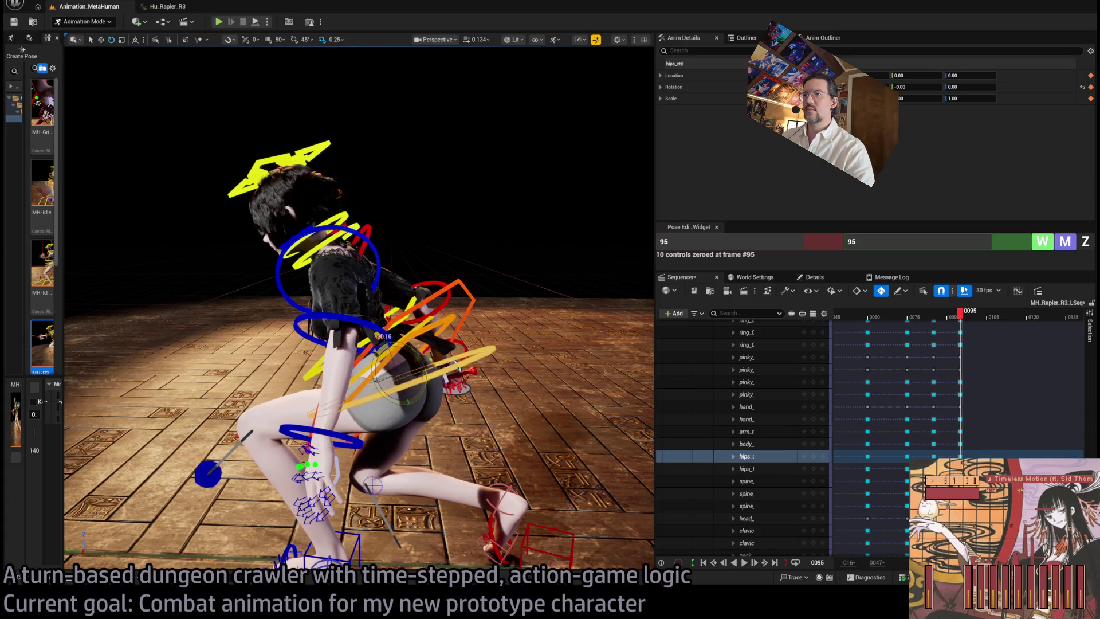
mouse_move(405, 371)
mouse_down()
mouse_move(468, 159)
mouse_move(440, 331)
mouse_move(550, 401)
mouse_up()
click(440, 331)
Rotate the left forearm and upper-arm controls to bring the left arm across the chest
click(561, 407)
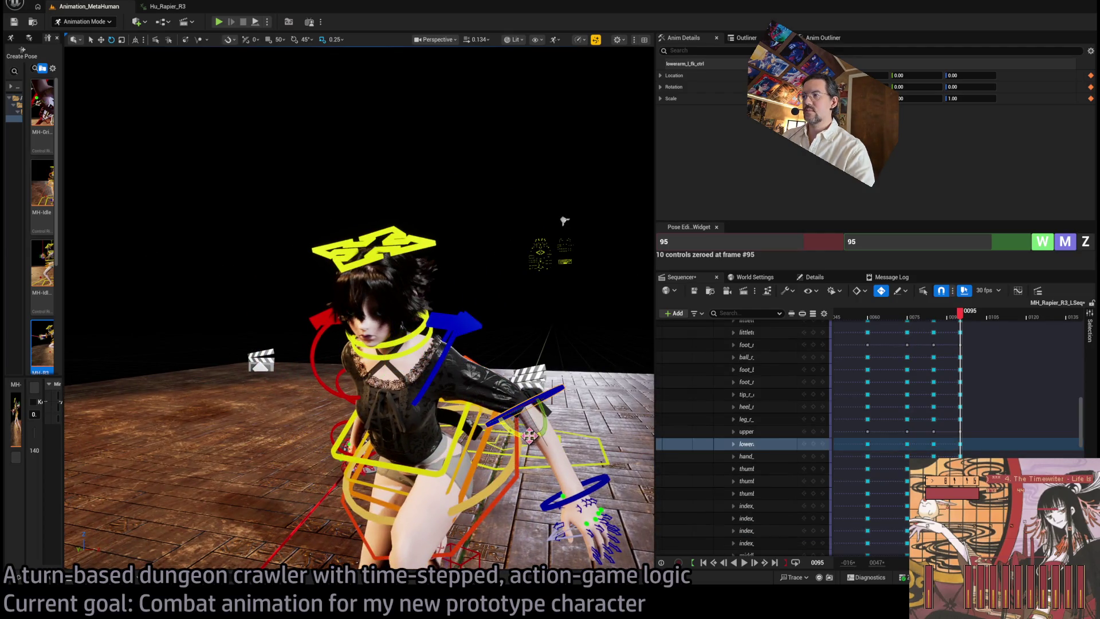
drag(529, 436, 490, 428)
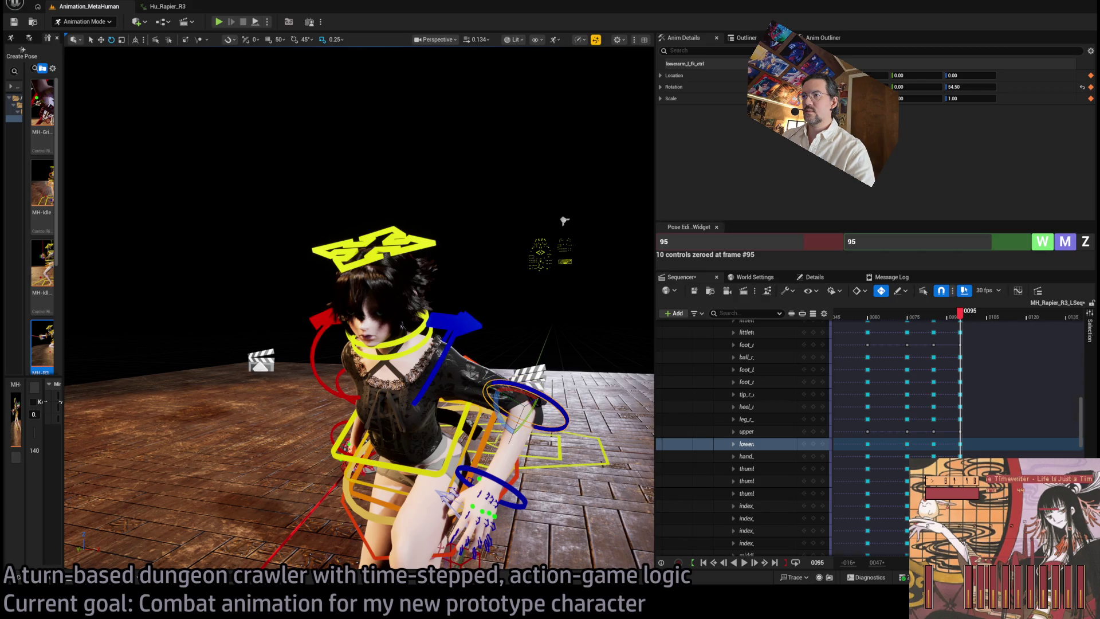
click(422, 375)
drag(413, 355, 344, 412)
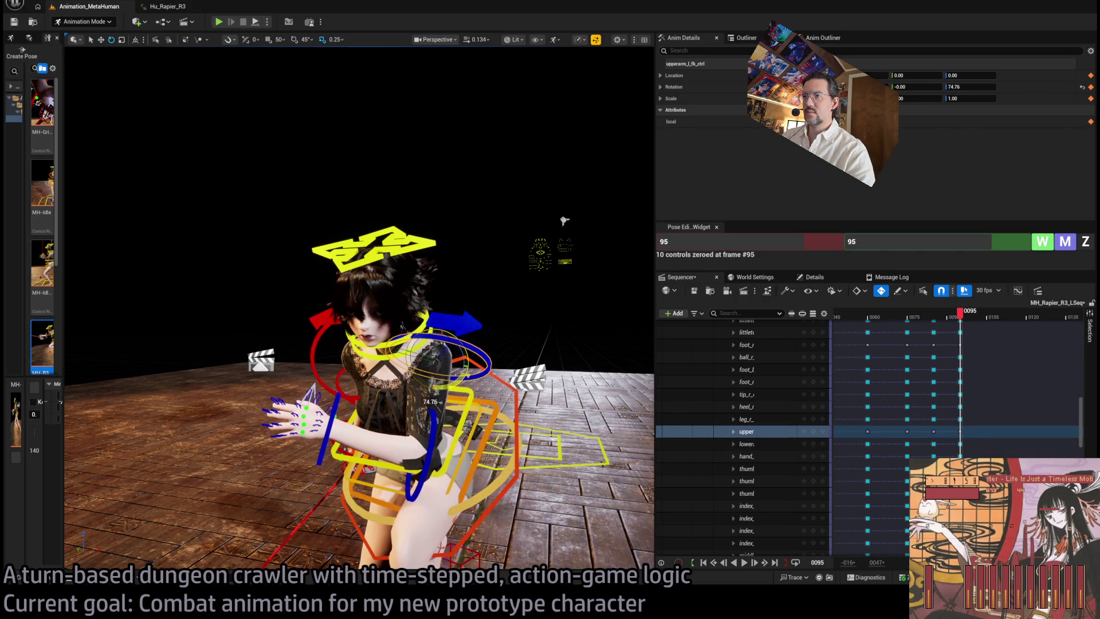
scroll(359, 308, up, 5)
scroll(421, 391, down, 5)
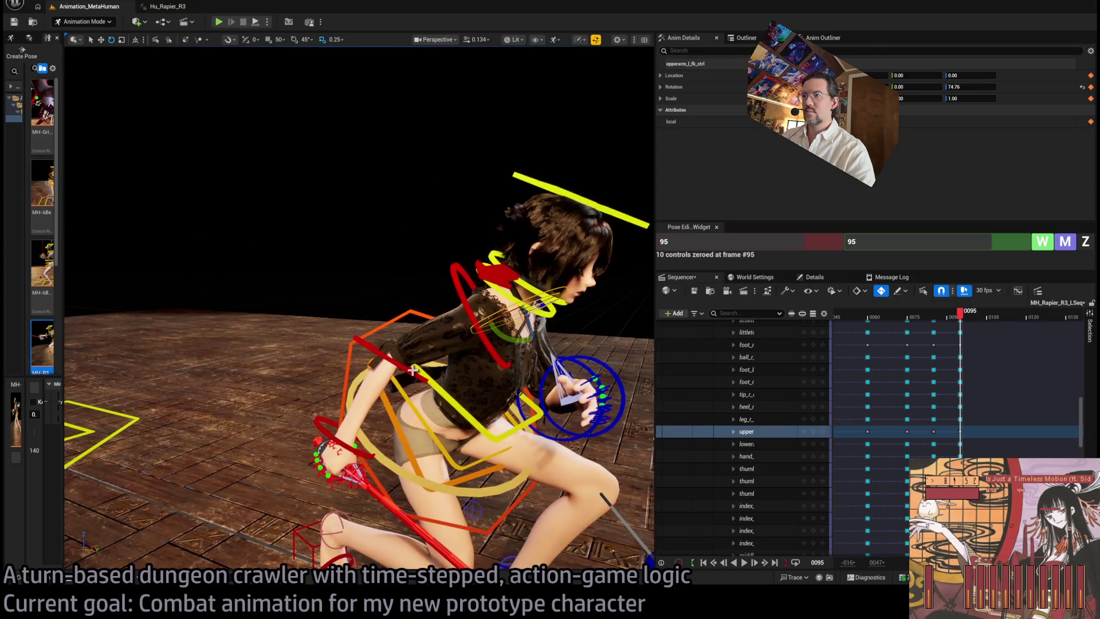
Raise the right upper arm and turn hand_r_fk_ctrl so the rapier stands upright
click(420, 391)
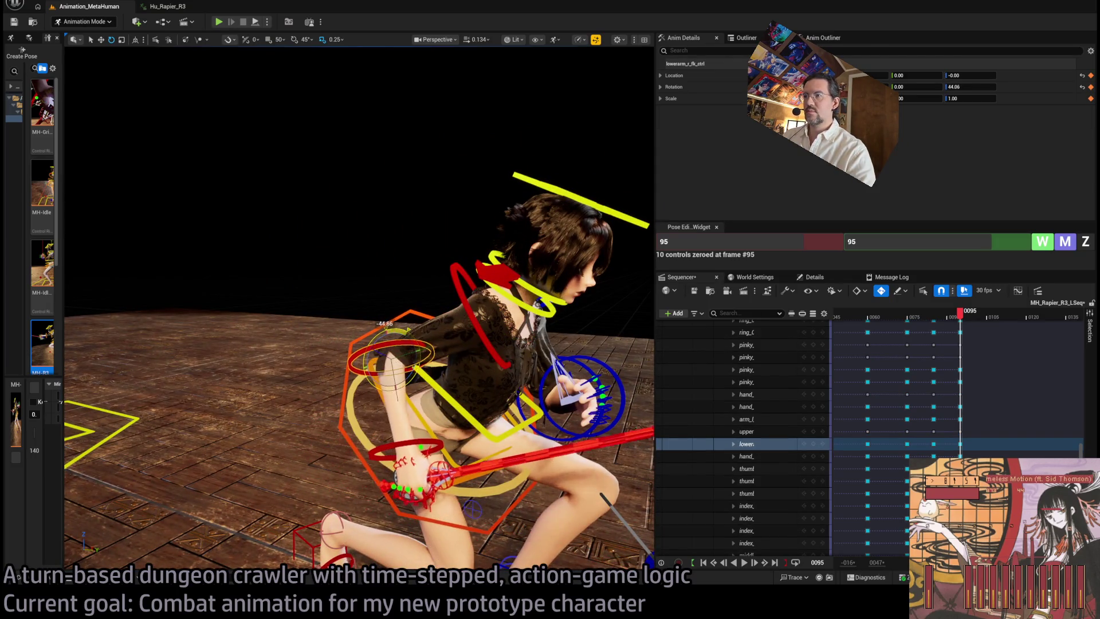
click(486, 344)
mouse_move(505, 335)
mouse_down()
mouse_move(496, 289)
mouse_move(165, 245)
mouse_move(432, 307)
mouse_move(447, 246)
mouse_move(401, 270)
mouse_move(321, 366)
mouse_move(275, 392)
mouse_move(231, 381)
mouse_move(371, 362)
mouse_move(396, 379)
mouse_move(390, 401)
mouse_move(487, 392)
mouse_up()
click(298, 397)
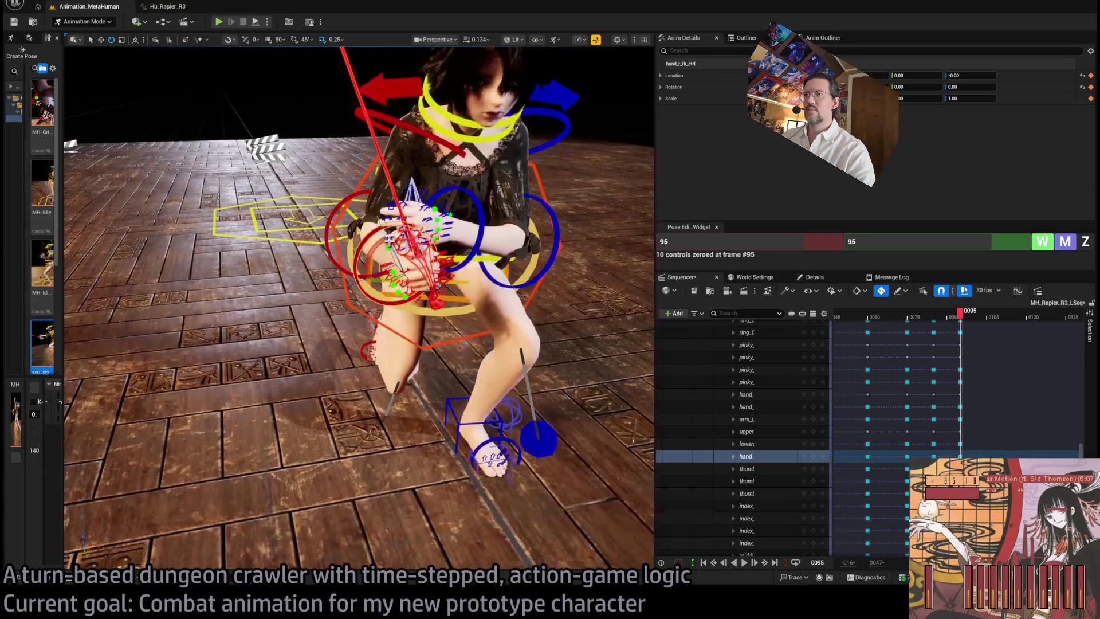
mouse_move(390, 237)
mouse_down()
mouse_move(240, 239)
mouse_move(413, 298)
mouse_move(562, 293)
mouse_up()
key(f)
drag(367, 269, 411, 269)
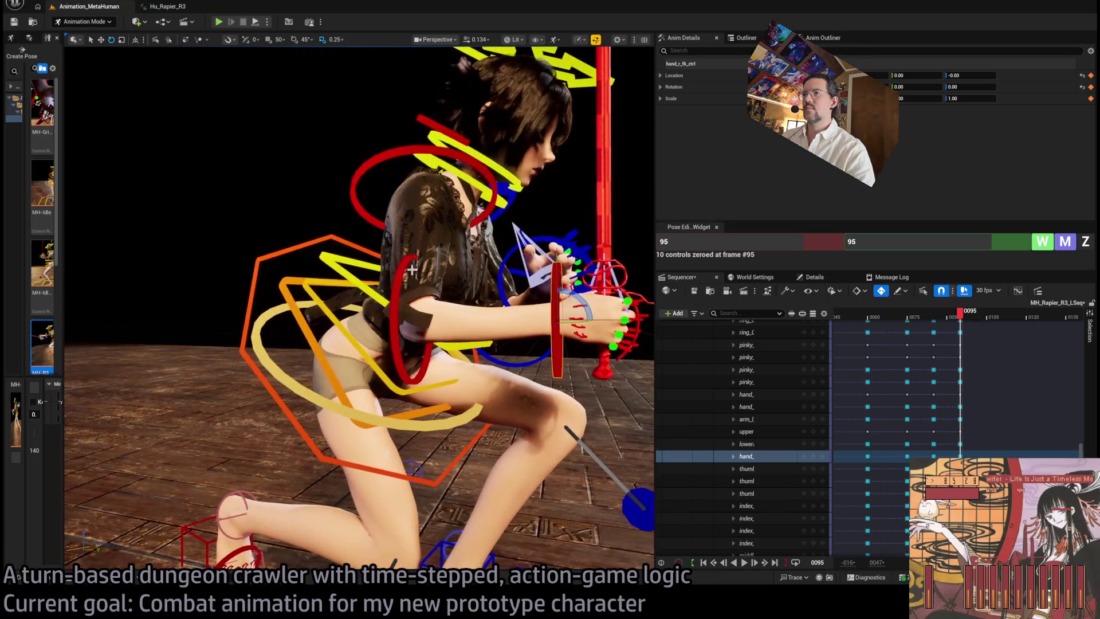
Fine-tune the right and left upper-arm rotations to swing the rapier across the body, then select body_ctrl
click(354, 189)
mouse_move(446, 229)
mouse_down()
mouse_move(542, 250)
mouse_move(471, 231)
mouse_up()
click(451, 245)
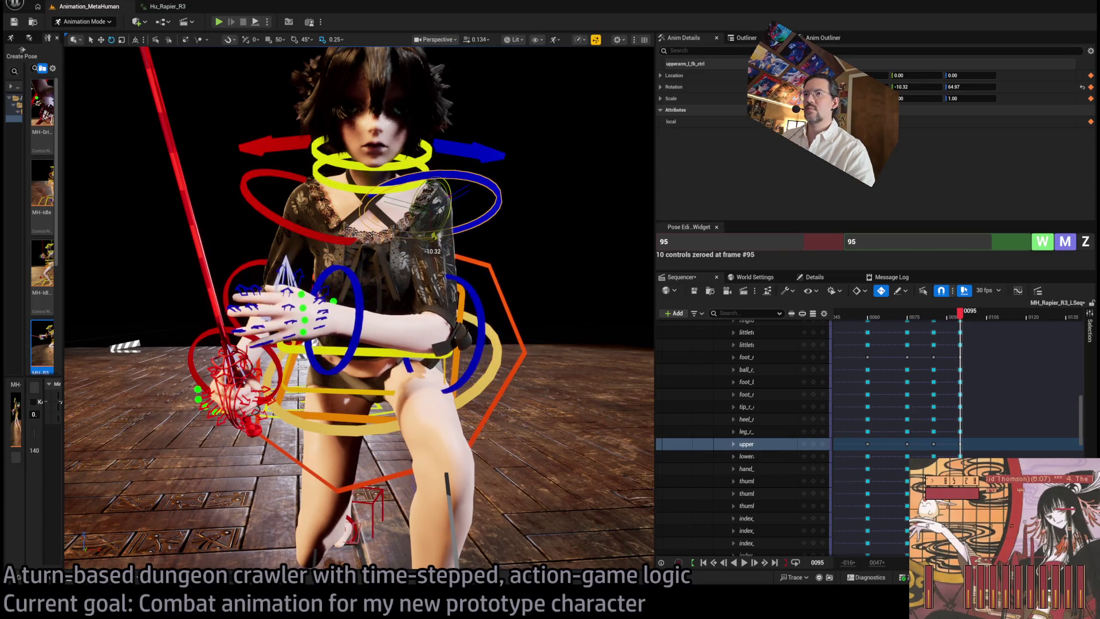
mouse_move(436, 237)
mouse_down()
mouse_move(504, 246)
mouse_move(192, 196)
mouse_up()
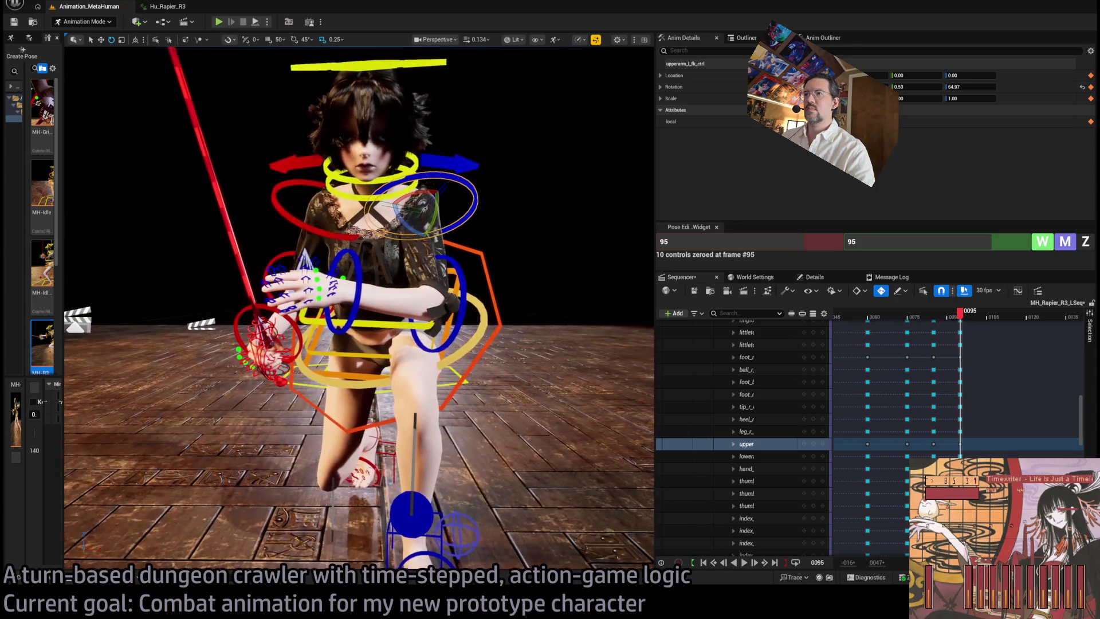
click(469, 373)
drag(468, 373, 136, 134)
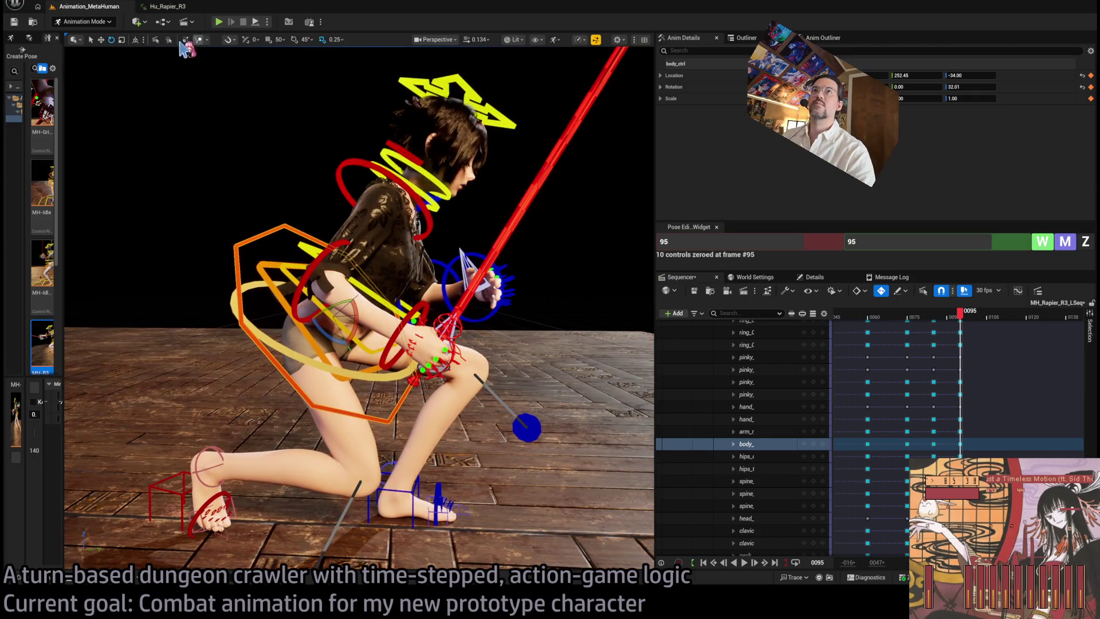
Switch to world-space rotation and twist the body and rapier slightly toward the camera
click(135, 40)
mouse_move(351, 319)
mouse_down()
mouse_move(366, 326)
mouse_move(407, 225)
mouse_up()
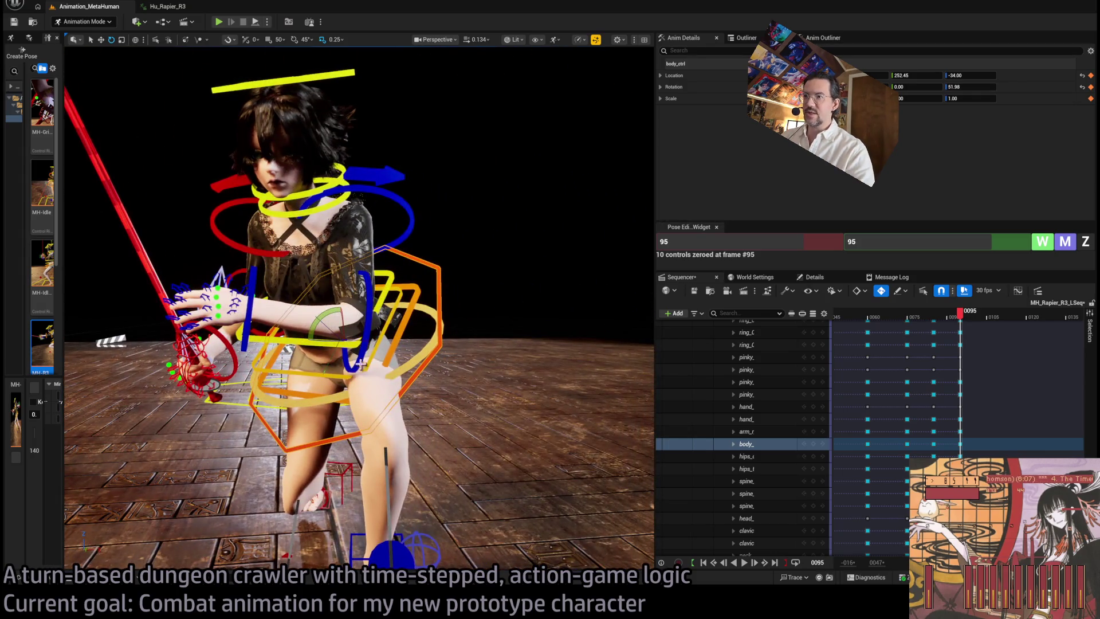
drag(329, 341, 336, 388)
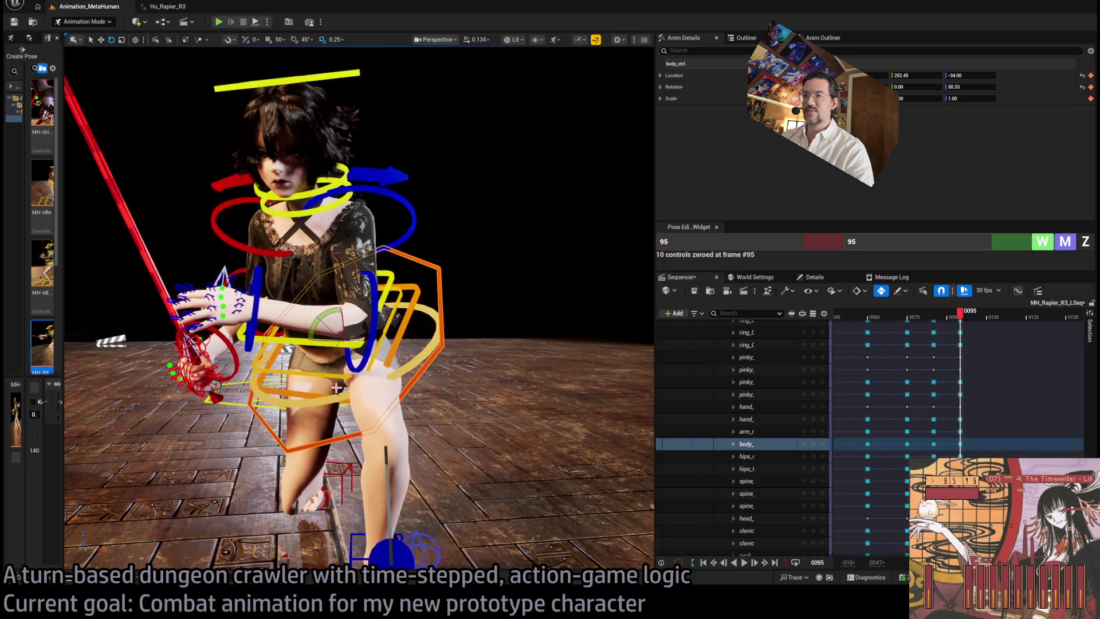
mouse_move(408, 225)
mouse_down()
mouse_move(414, 130)
mouse_move(441, 240)
mouse_up()
Select spine_01, spine_02 and spine_03 and rotate them to tilt the torso, arm and sword
click(445, 252)
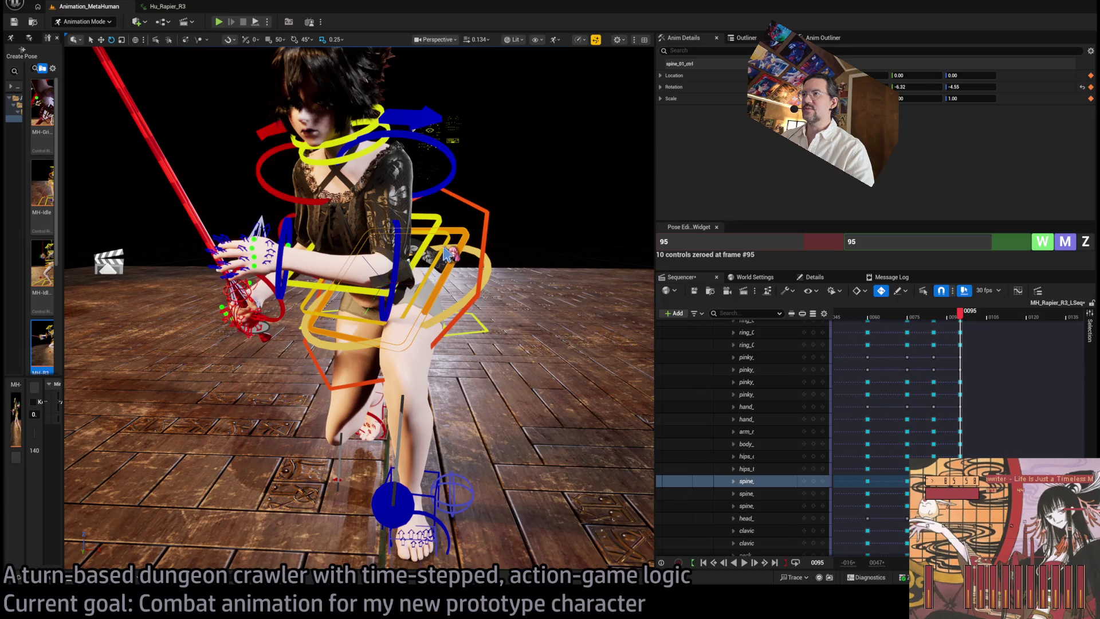
ctrl+click(454, 259)
ctrl+click(435, 226)
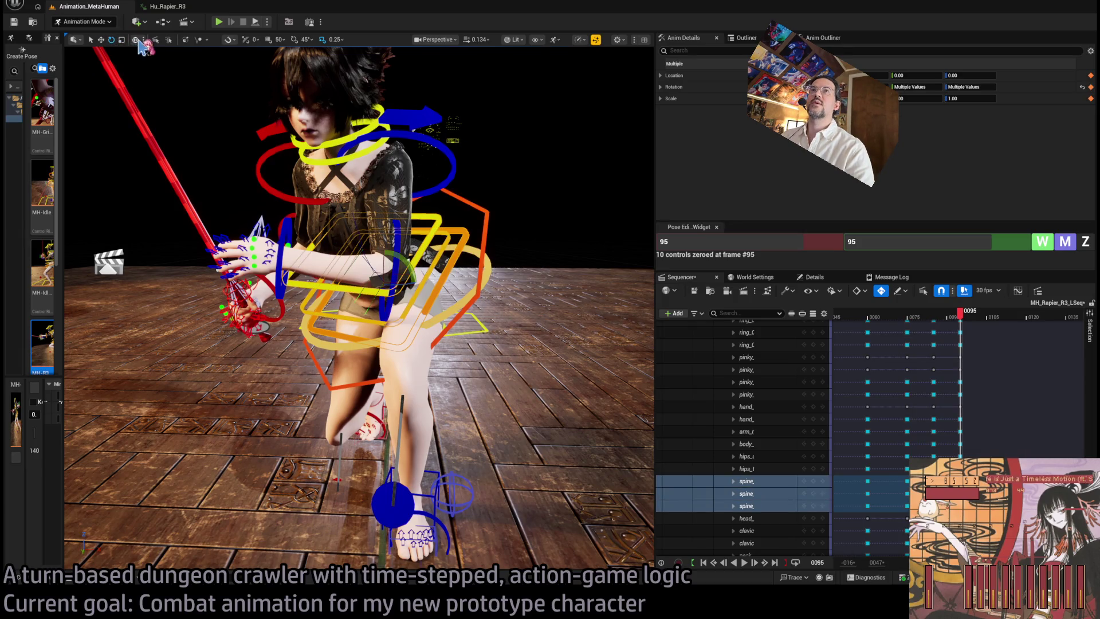
mouse_move(393, 302)
mouse_down()
mouse_move(390, 269)
mouse_move(411, 286)
mouse_move(395, 299)
mouse_move(470, 301)
mouse_move(472, 277)
mouse_up()
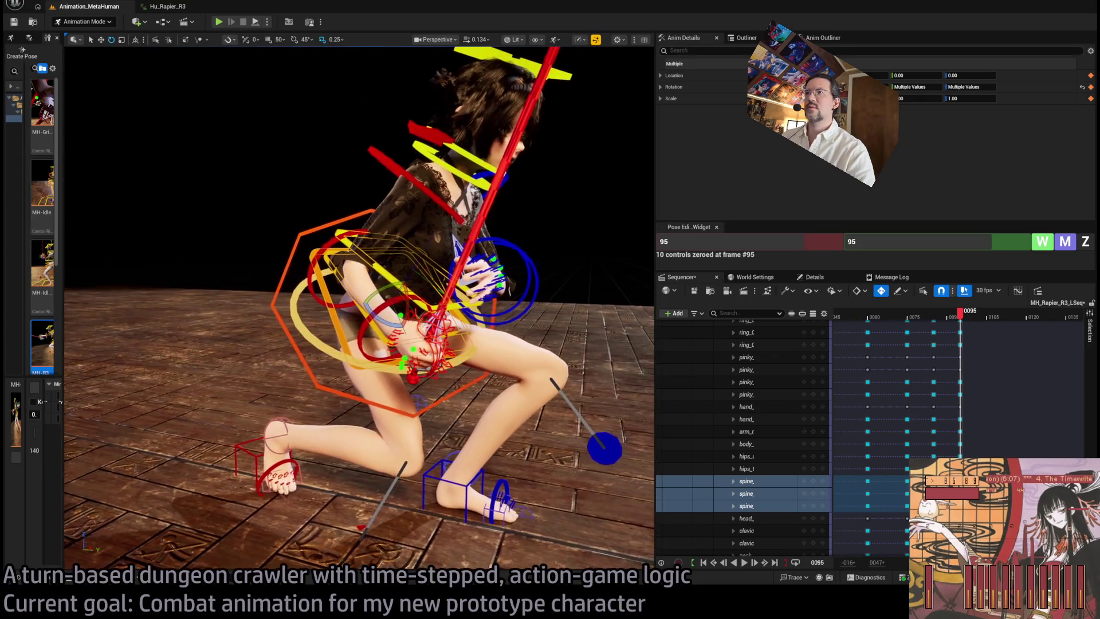
drag(413, 303, 403, 279)
drag(440, 344, 381, 236)
click(381, 236)
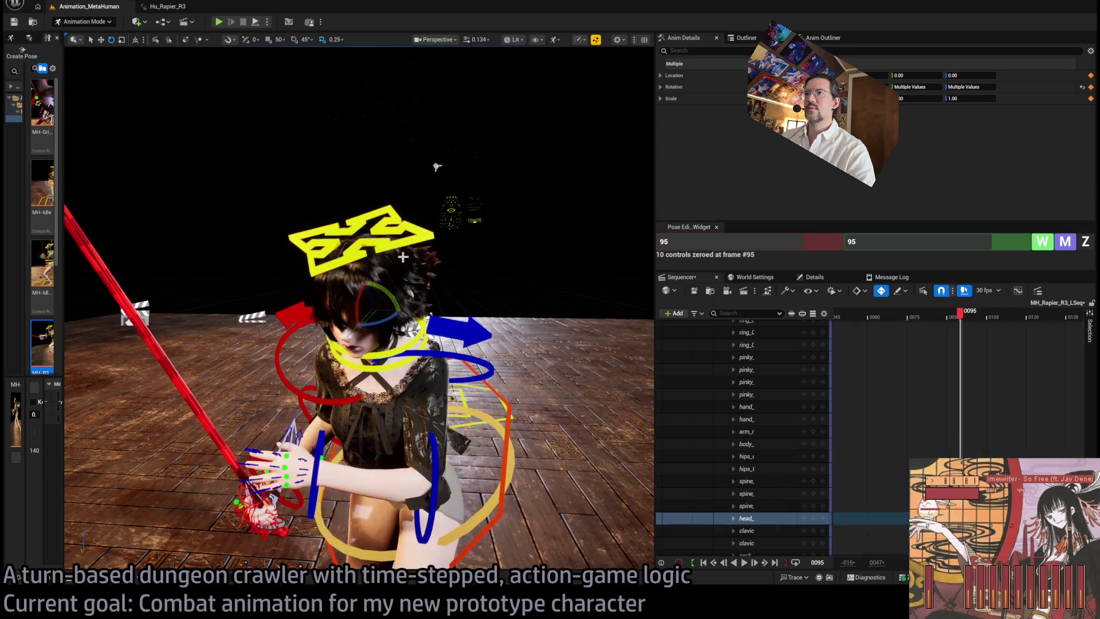
Turn the head, then move the three spine controls to shift the upper body right
drag(436, 166, 425, 229)
drag(366, 173, 375, 176)
drag(376, 236, 388, 256)
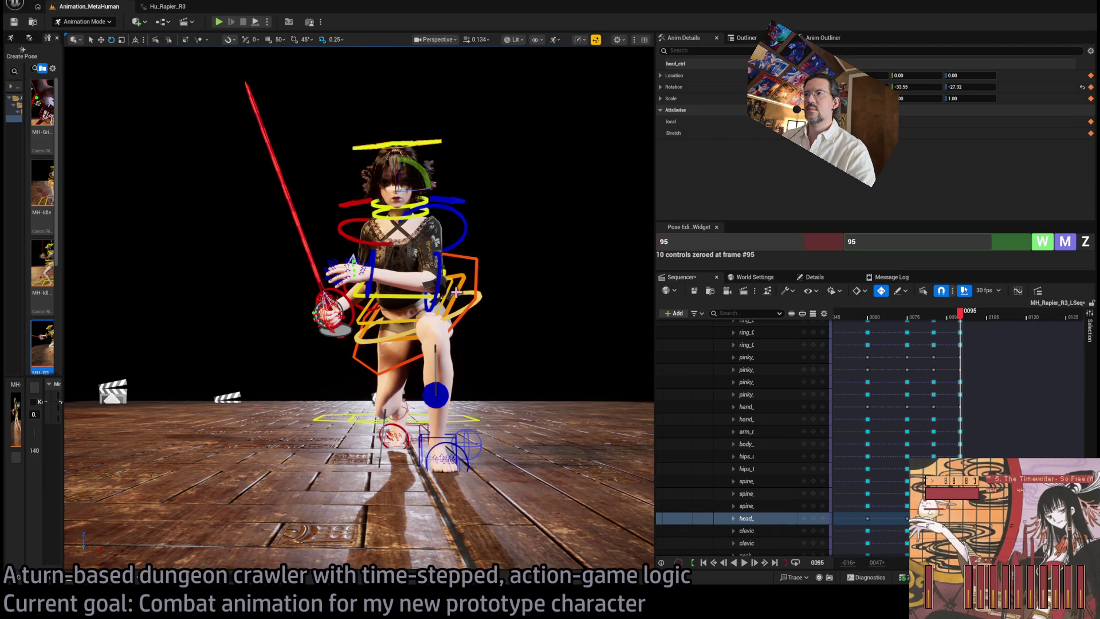
click(451, 287)
shift+click(451, 287)
shift+click(446, 274)
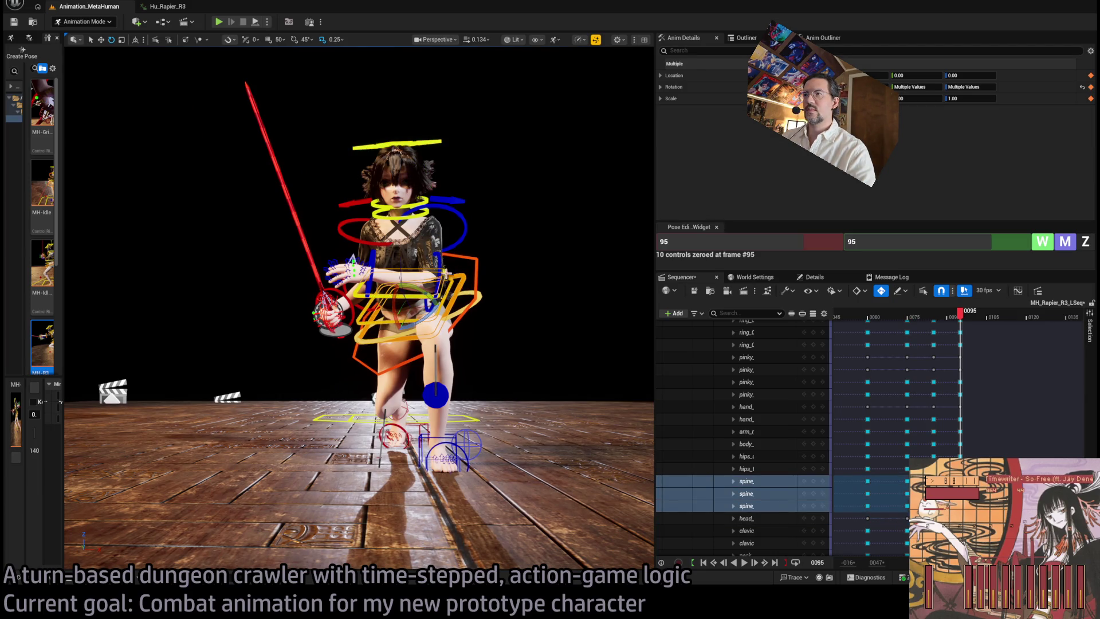
mouse_move(431, 294)
mouse_down()
mouse_move(441, 294)
mouse_move(326, 301)
mouse_up()
Zero hips_ctrl at frame 95 with the Pose widget, then rotate it to adjust the pelvis
click(476, 298)
click(1088, 245)
mouse_move(470, 403)
mouse_down()
mouse_move(424, 396)
mouse_move(338, 290)
mouse_move(299, 307)
mouse_move(330, 264)
mouse_move(521, 274)
mouse_up()
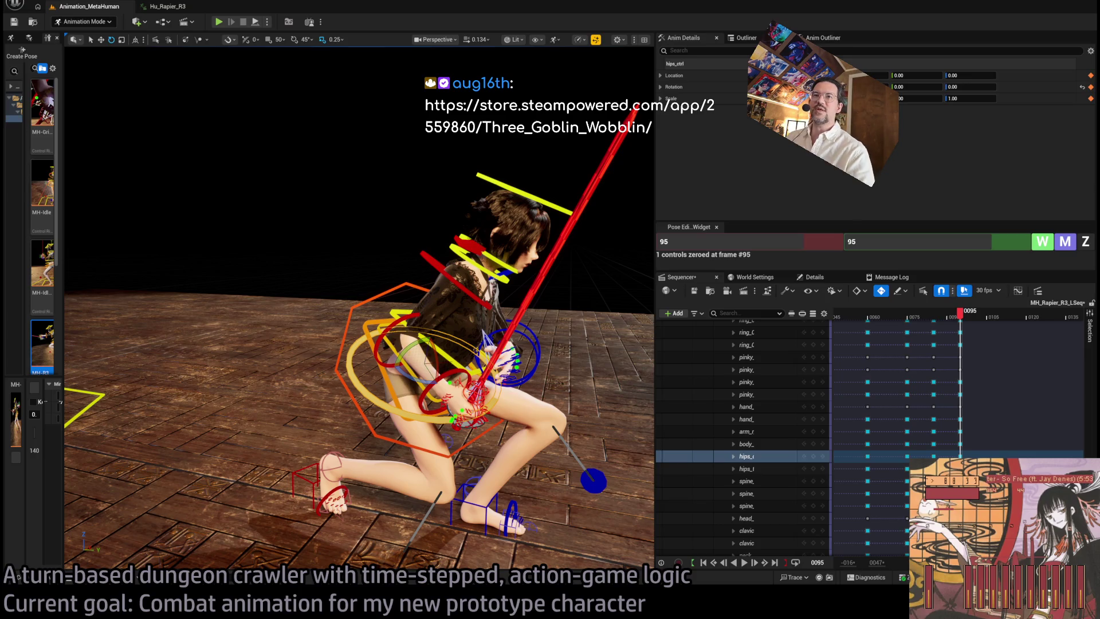
Open the pasted Three Goblin Wobblin' Steam link and expand the full game description
key(ctrl+v)
key(Return)
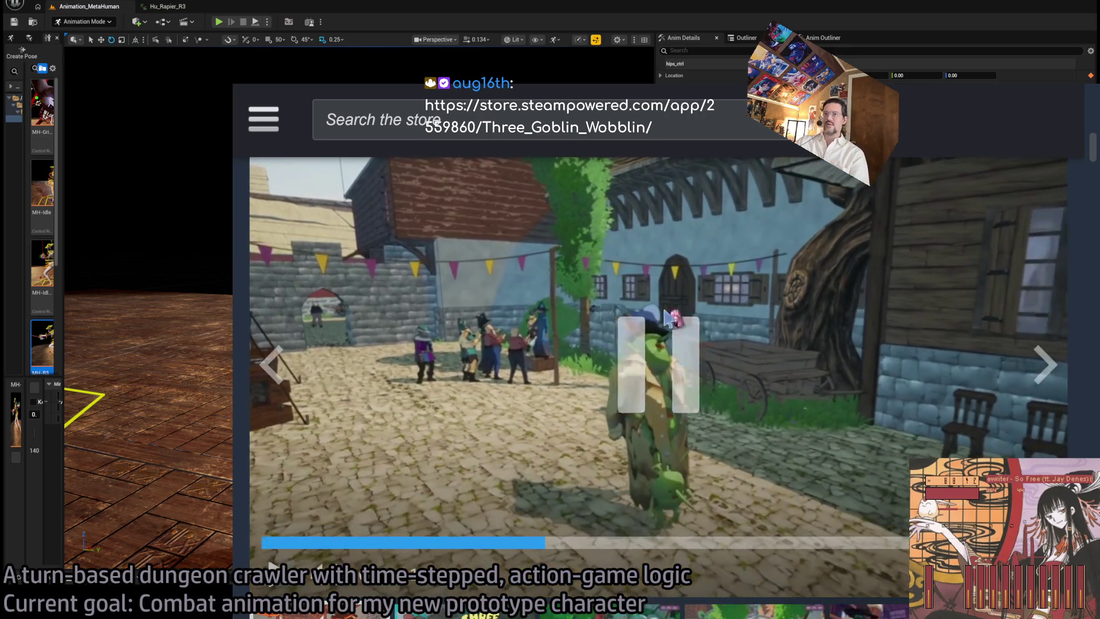
scroll(535, 393, down, 10)
scroll(601, 504, down, 15)
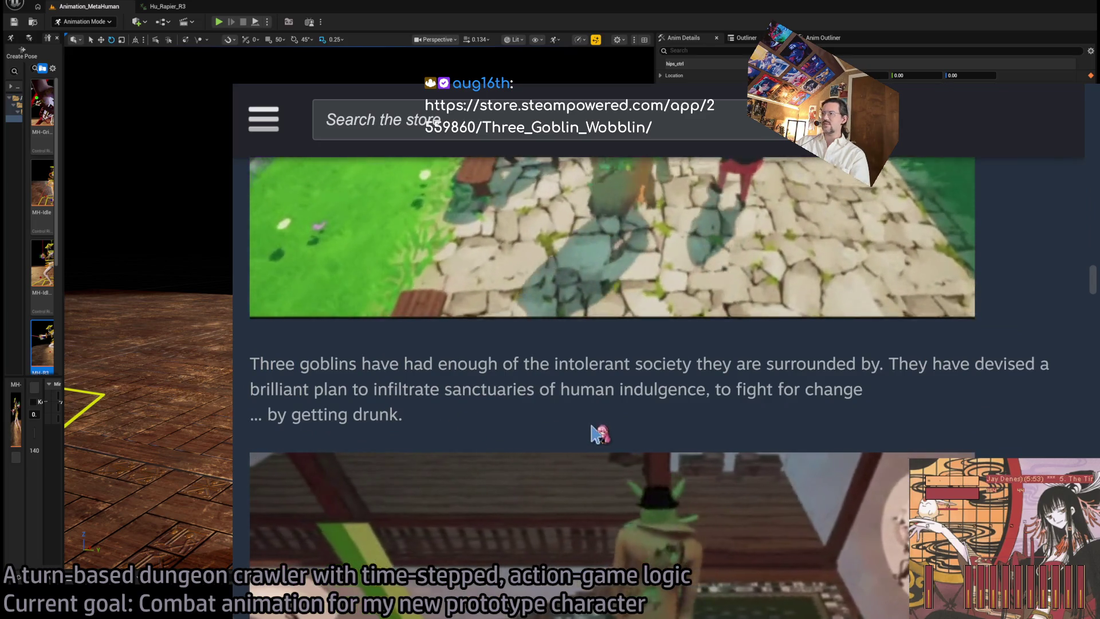
scroll(599, 433, down, 8)
click(686, 420)
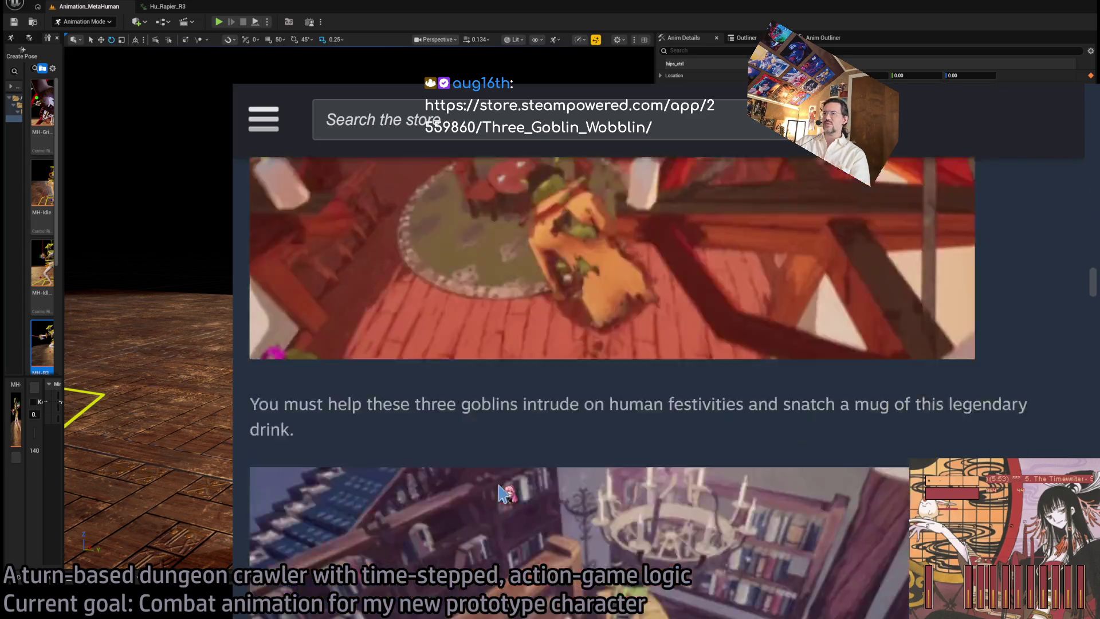
Scroll through the store page, return to the top and play the game trailer
scroll(601, 498, down, 6)
scroll(590, 496, down, 2)
scroll(585, 496, down, 8)
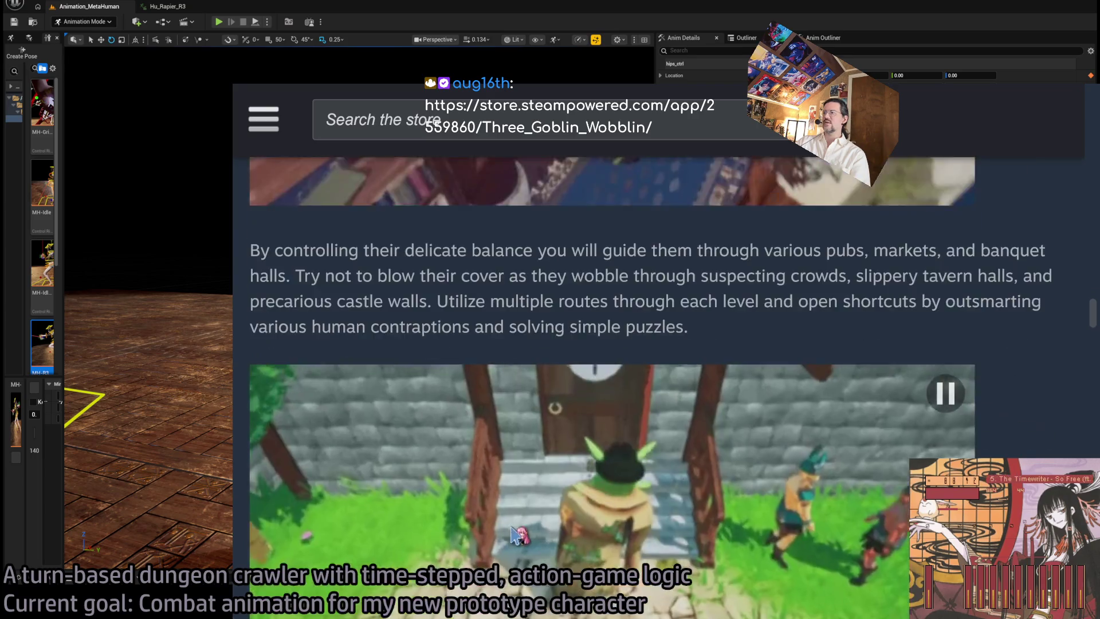
scroll(641, 449, down, 6)
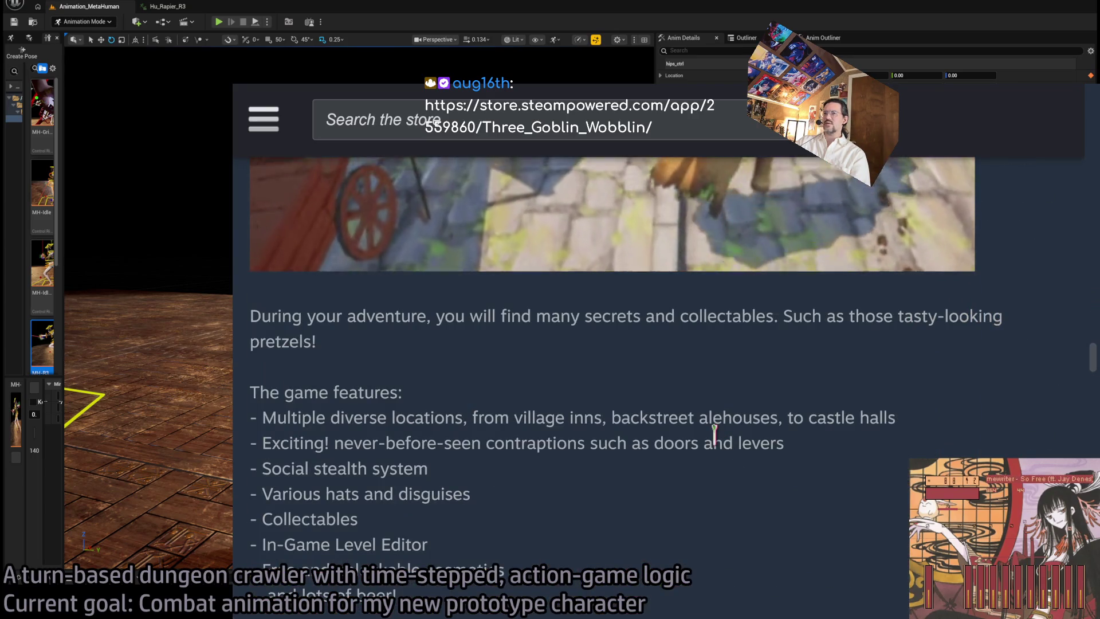
scroll(714, 433, down, 3)
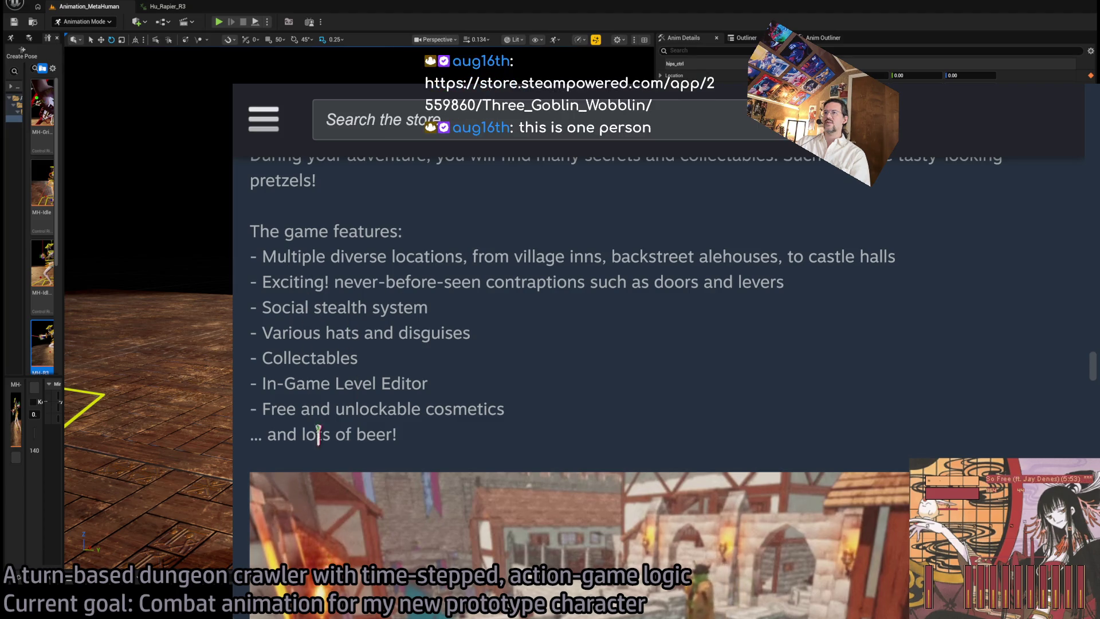
scroll(601, 437, down, 4)
scroll(624, 481, down, 4)
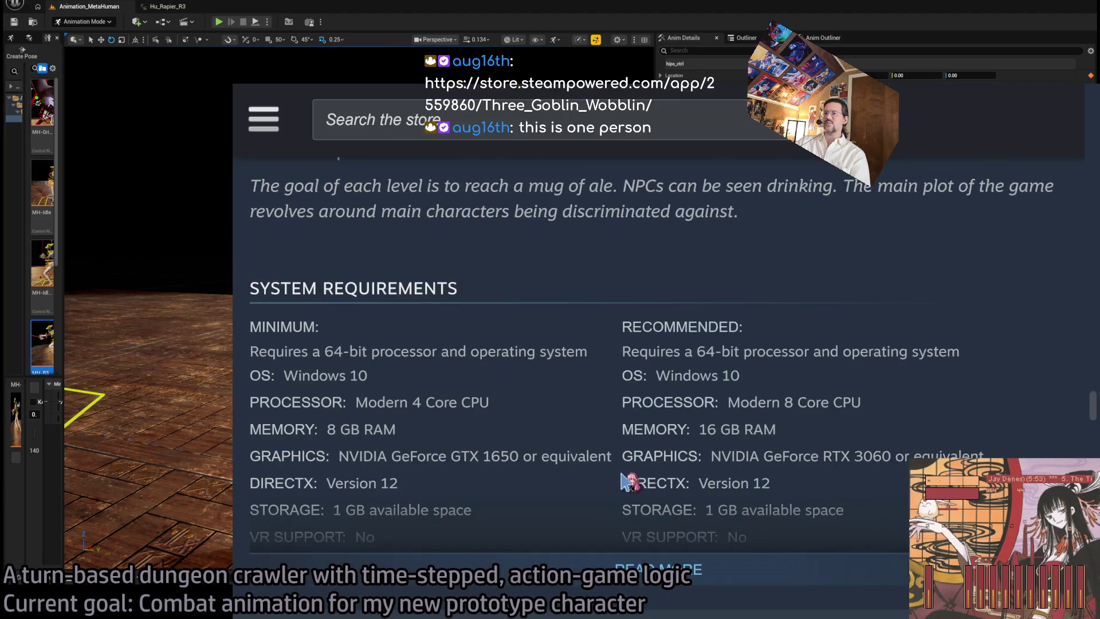
scroll(624, 481, up, 1)
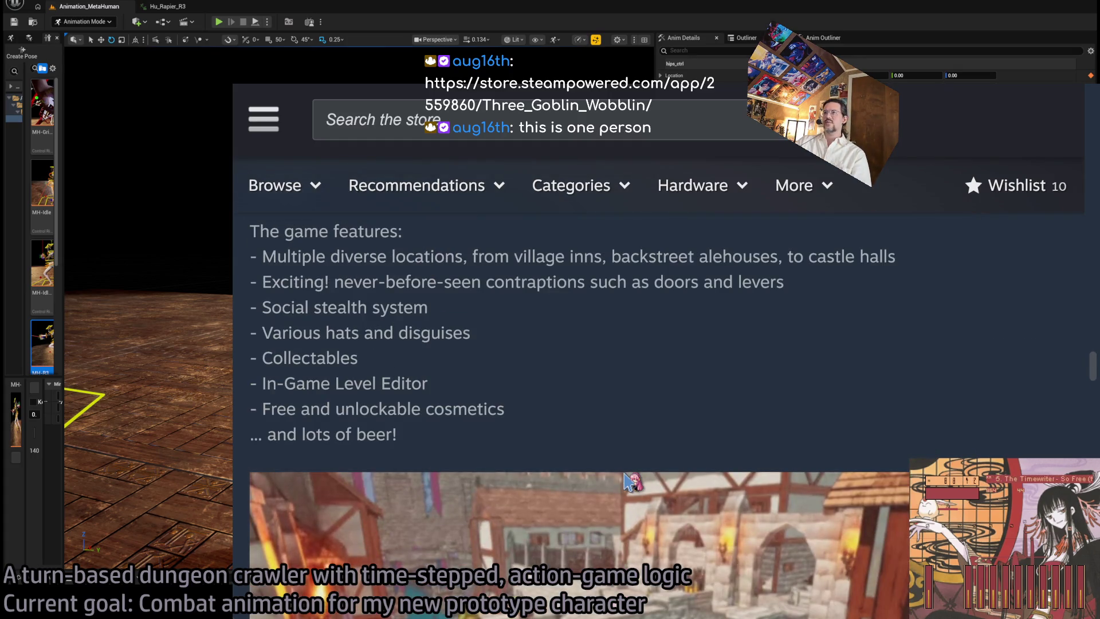
scroll(655, 431, down, 4)
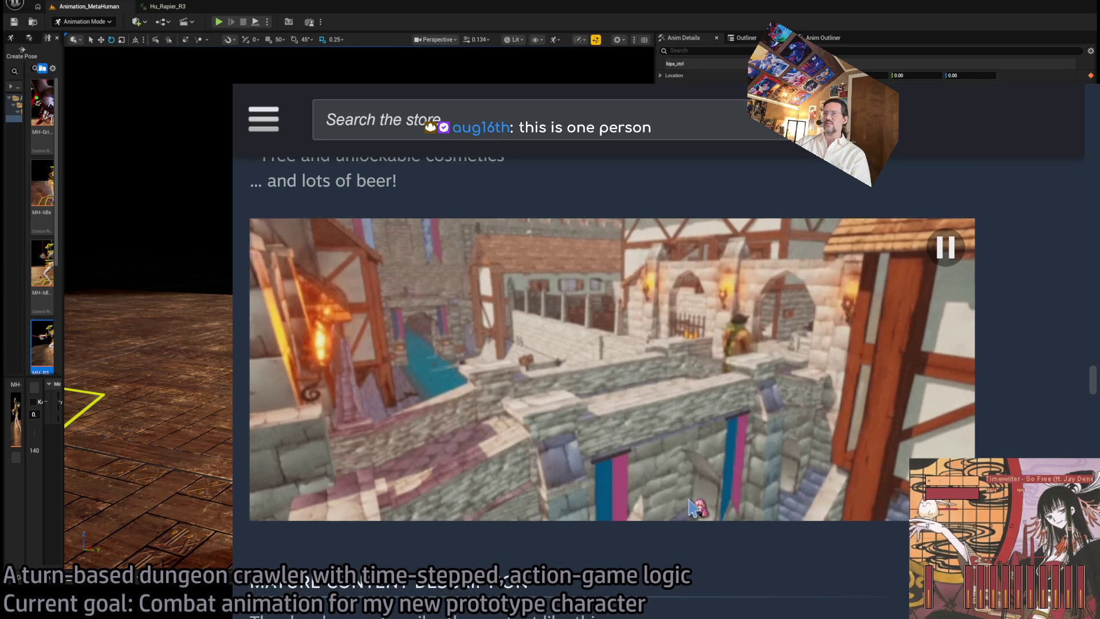
scroll(628, 538, down, 8)
scroll(628, 539, up, 10)
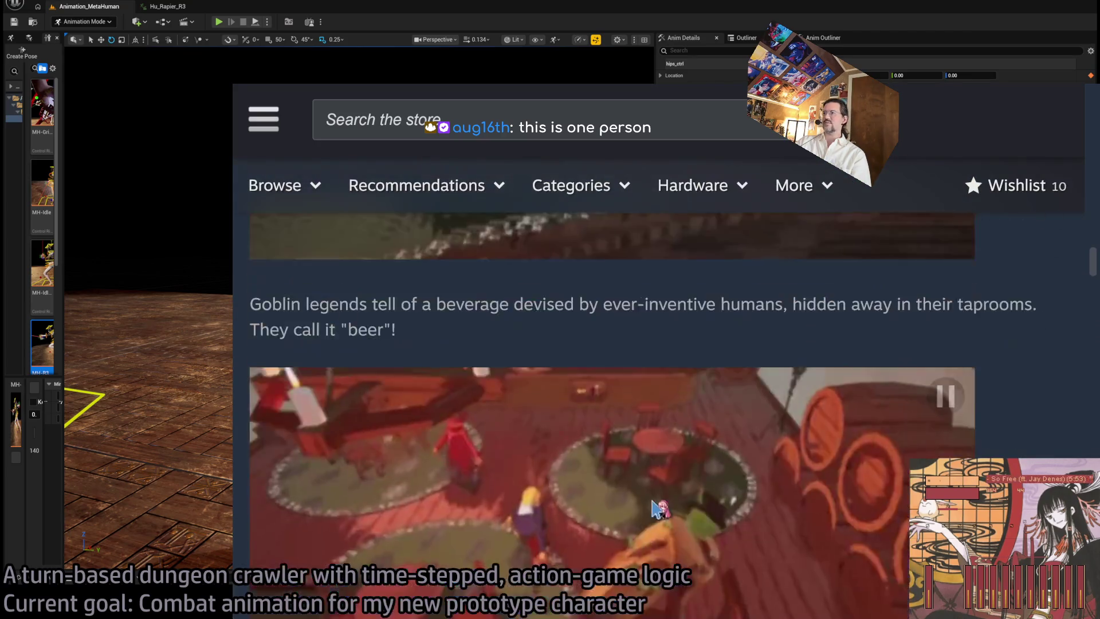
scroll(656, 508, up, 6)
scroll(676, 475, down, 4)
scroll(695, 437, up, 6)
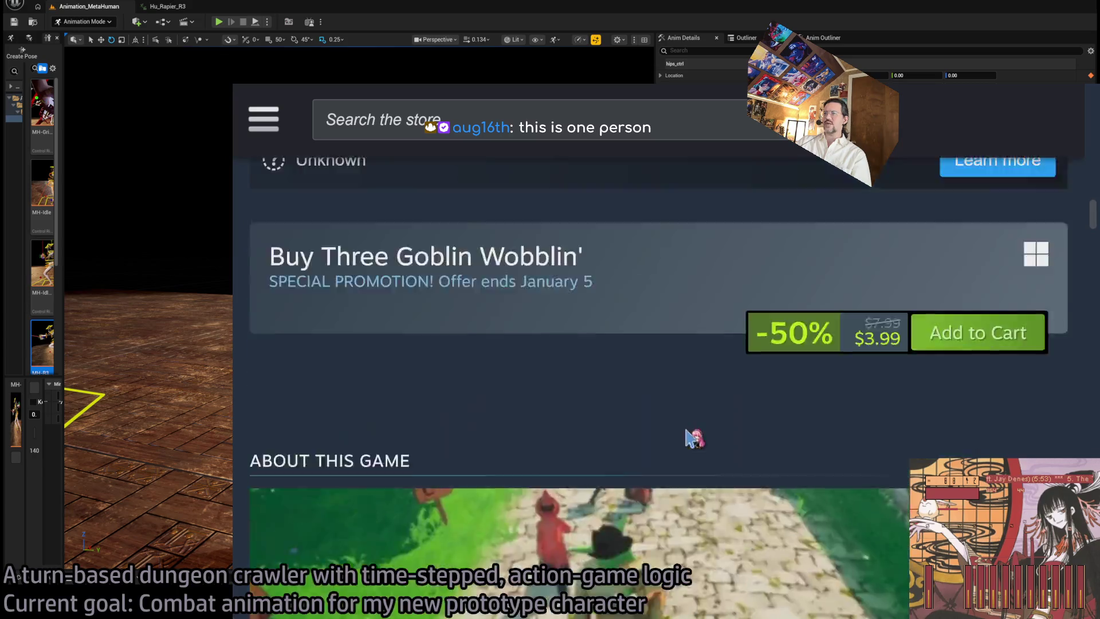
scroll(694, 437, up, 8)
scroll(694, 424, down, 5)
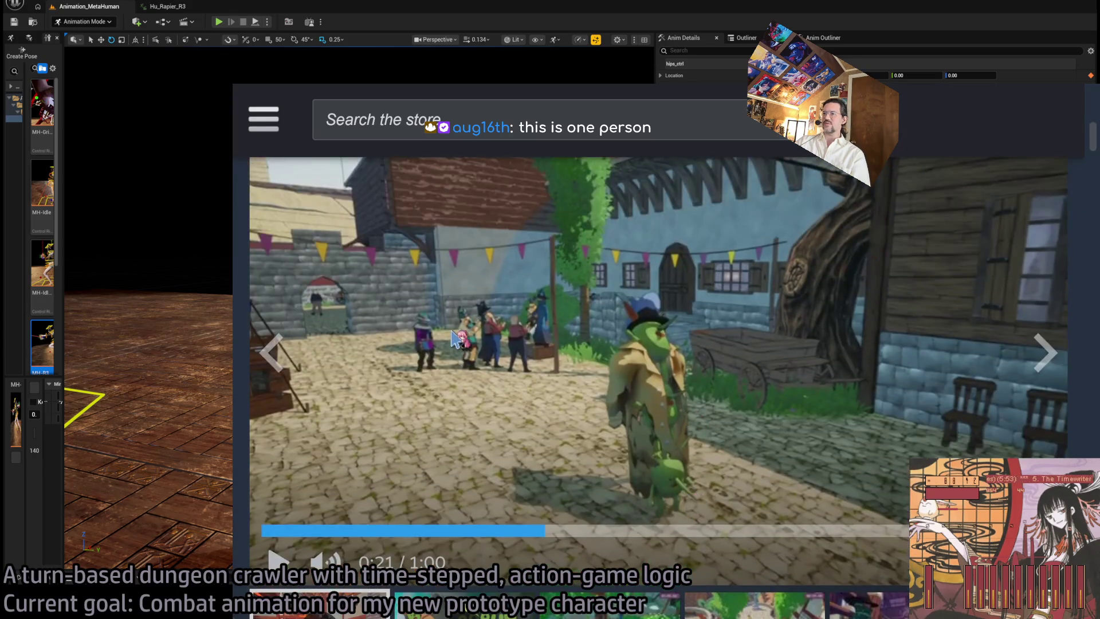
click(448, 441)
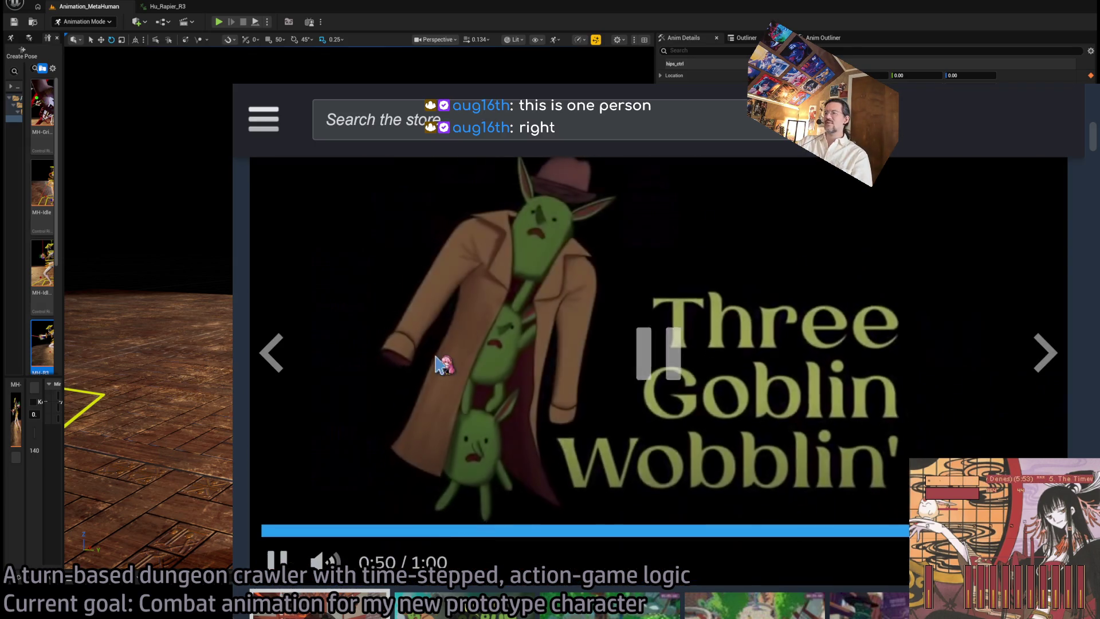
Scroll through the game's details, languages and achievements, then select the browser address bar
scroll(449, 349, down, 6)
scroll(551, 430, down, 4)
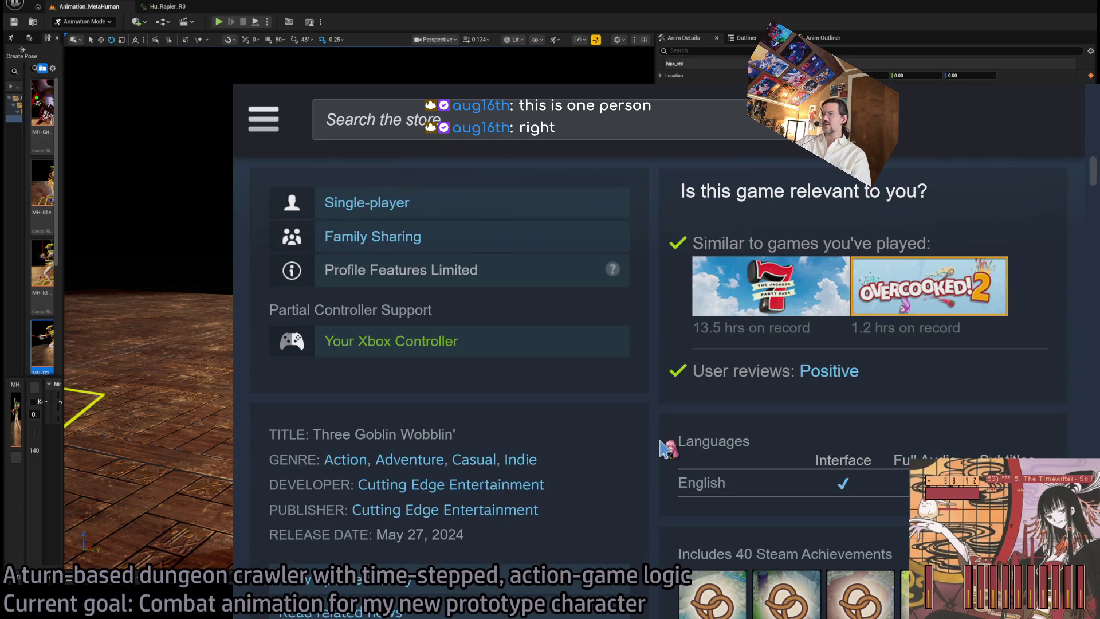
scroll(664, 447, down, 9)
scroll(659, 450, up, 15)
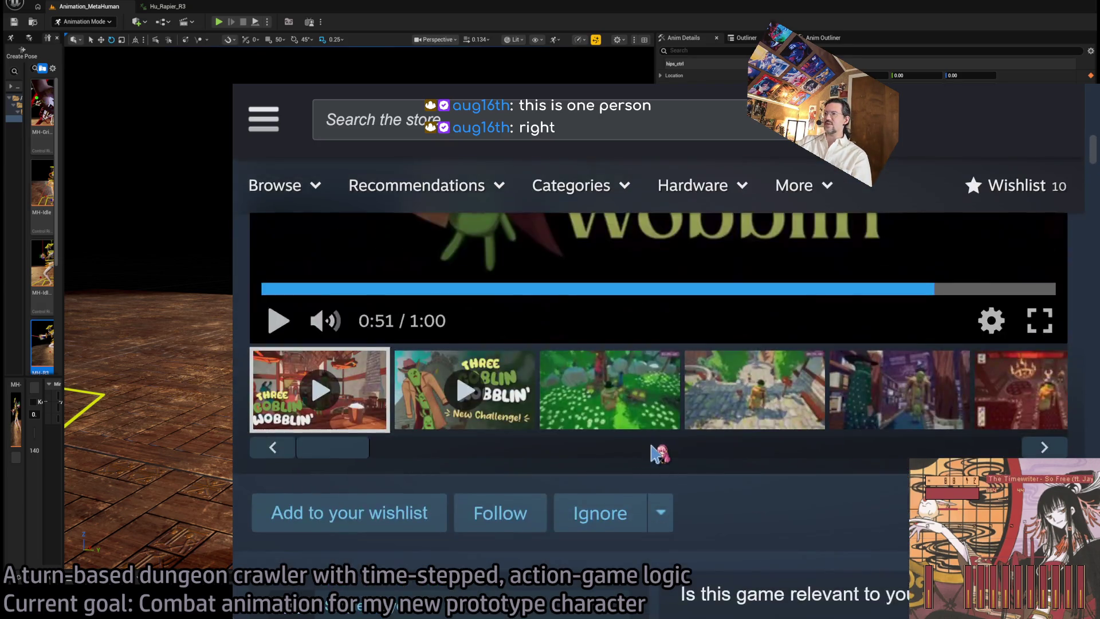
scroll(659, 453, down, 5)
scroll(320, 209, down, 4)
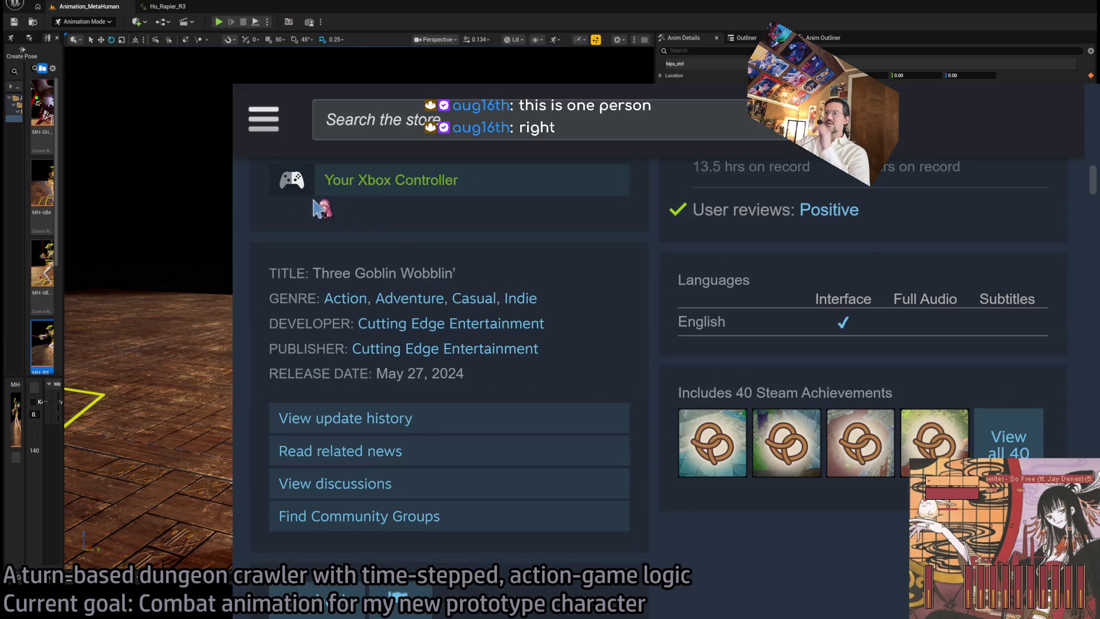
click(621, 123)
scroll(629, 127, up, 12)
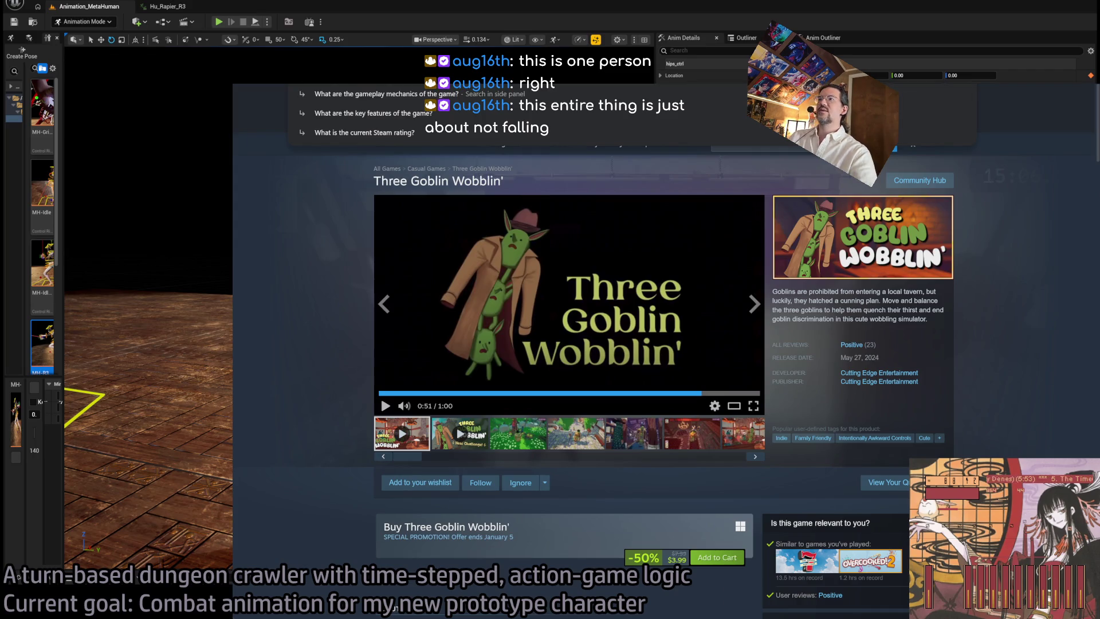
Go to Gemini and send a description of the half-remembered alien-in-a-human-suit game
text(gemini)
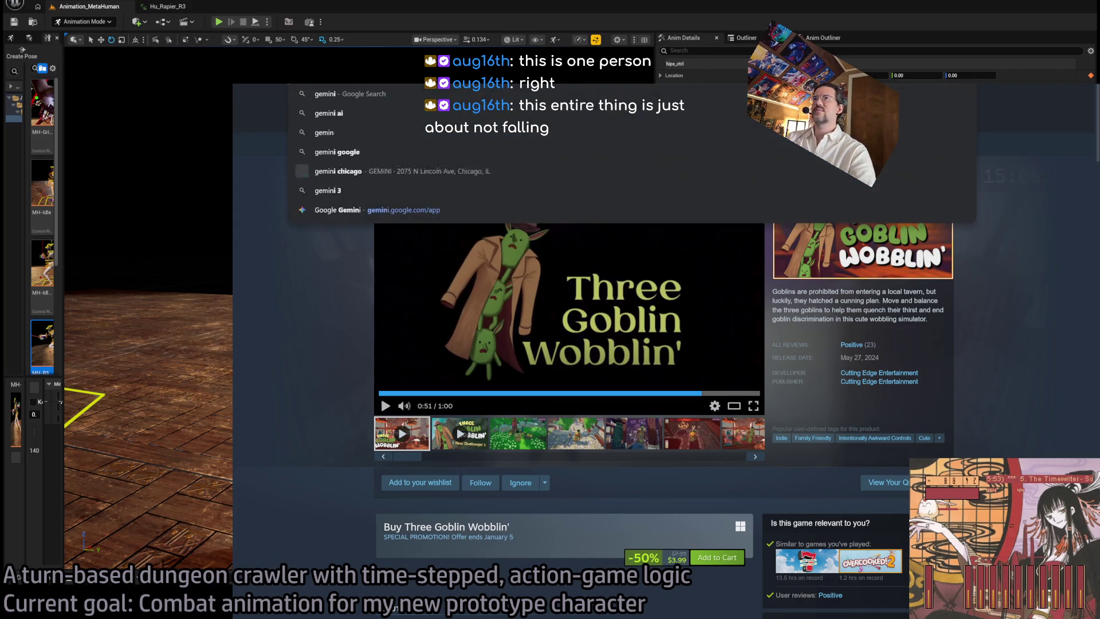
key(Return)
text(I')
text(mber an indie game. Not sure if it's released, but it was publicide)
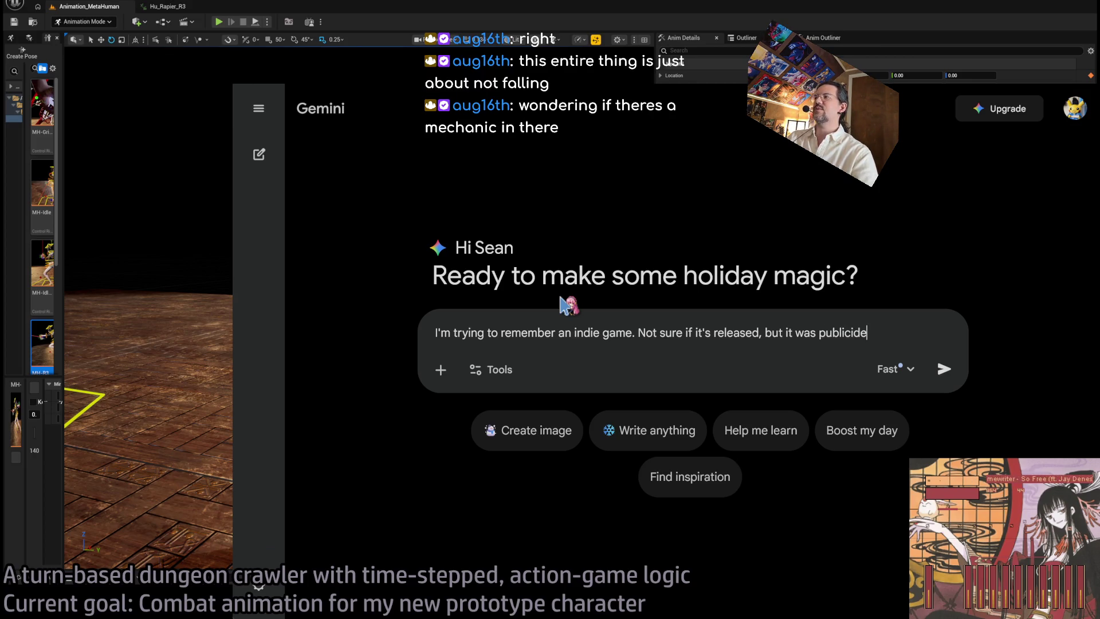
text(rs back. The premise of the game was something like:)
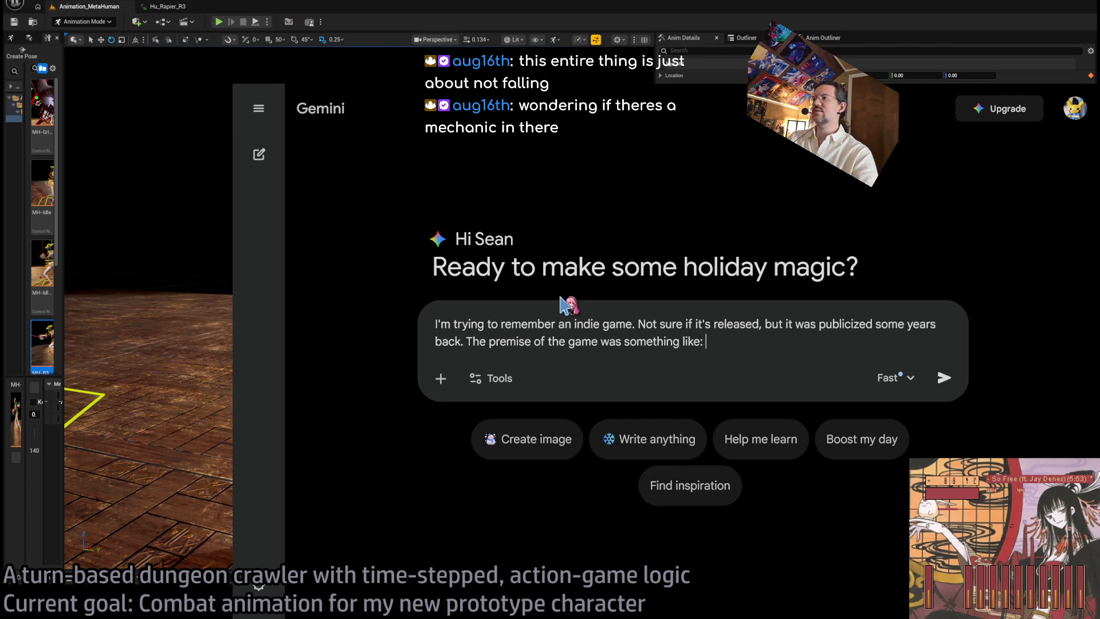
text(you were an alien(?) operating)
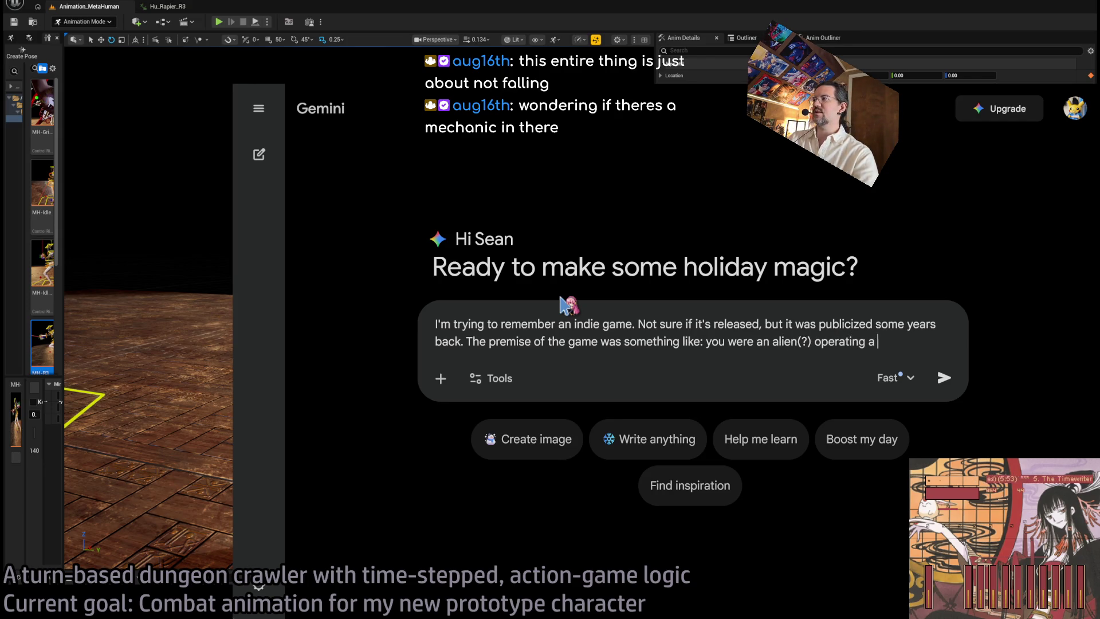
text( and you had to engage in)
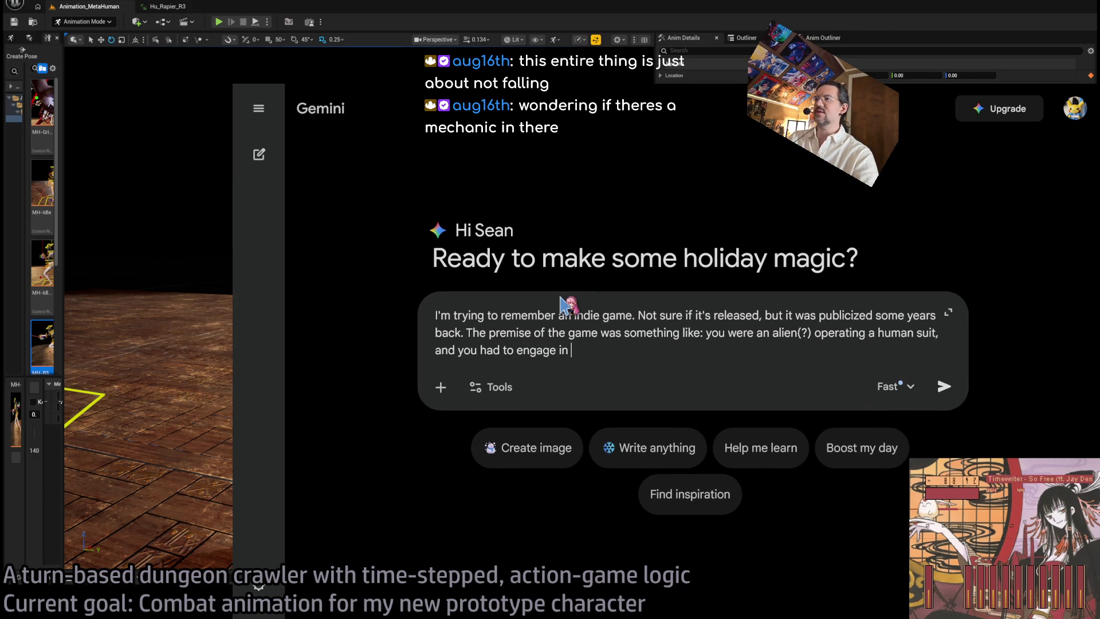
text(")
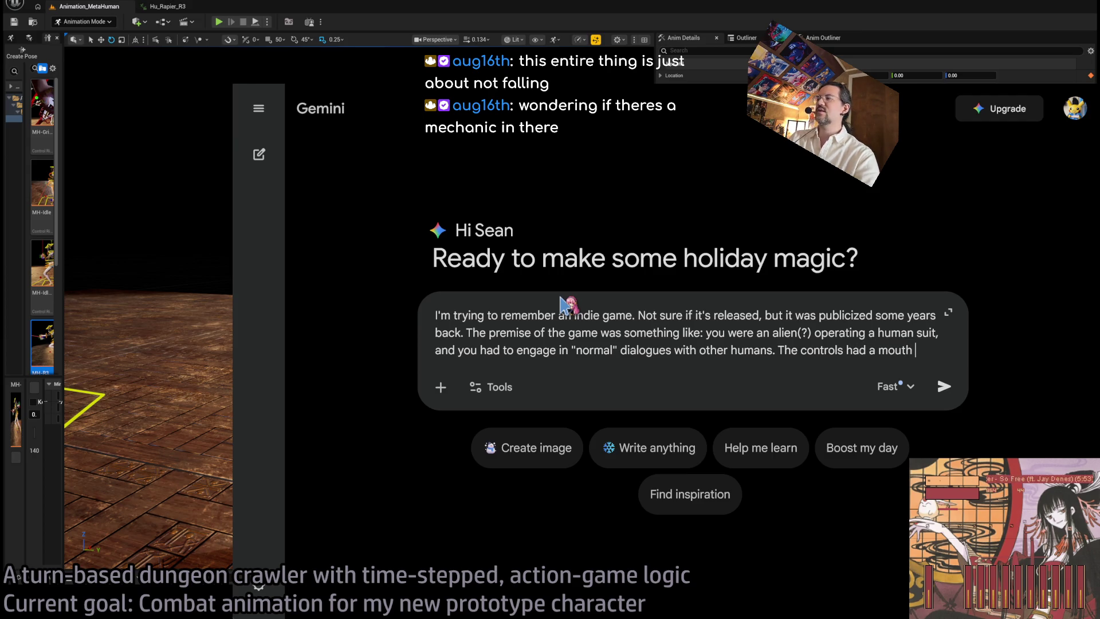
text(ulation where you had to sound out each syllable, and it usually pr)
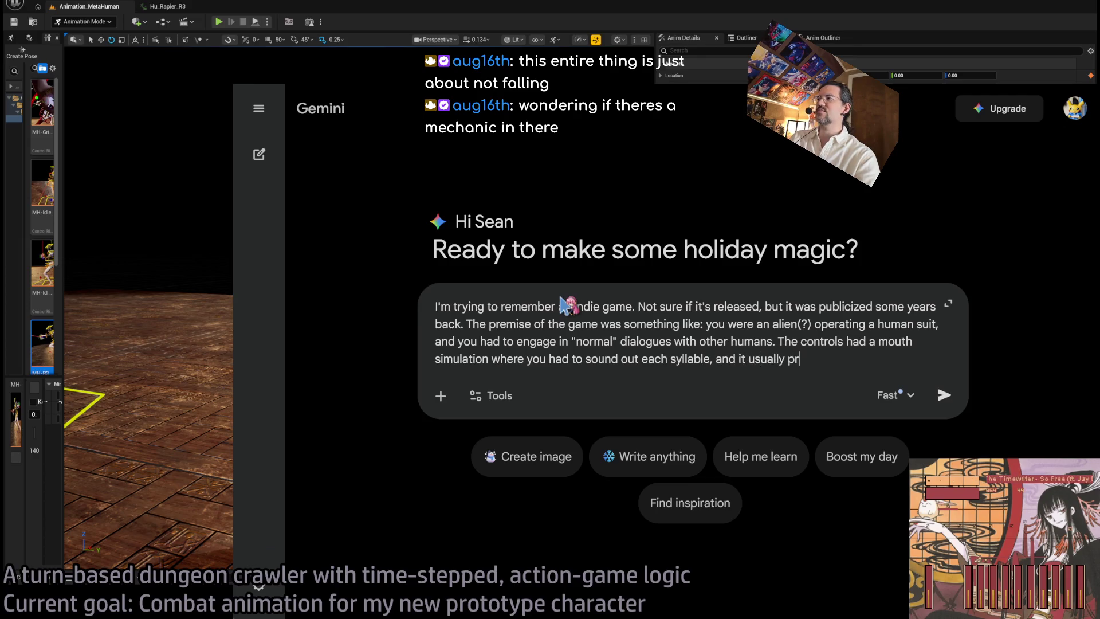
key(BackSpace)
key(BackSpace)
key(BackSpace)
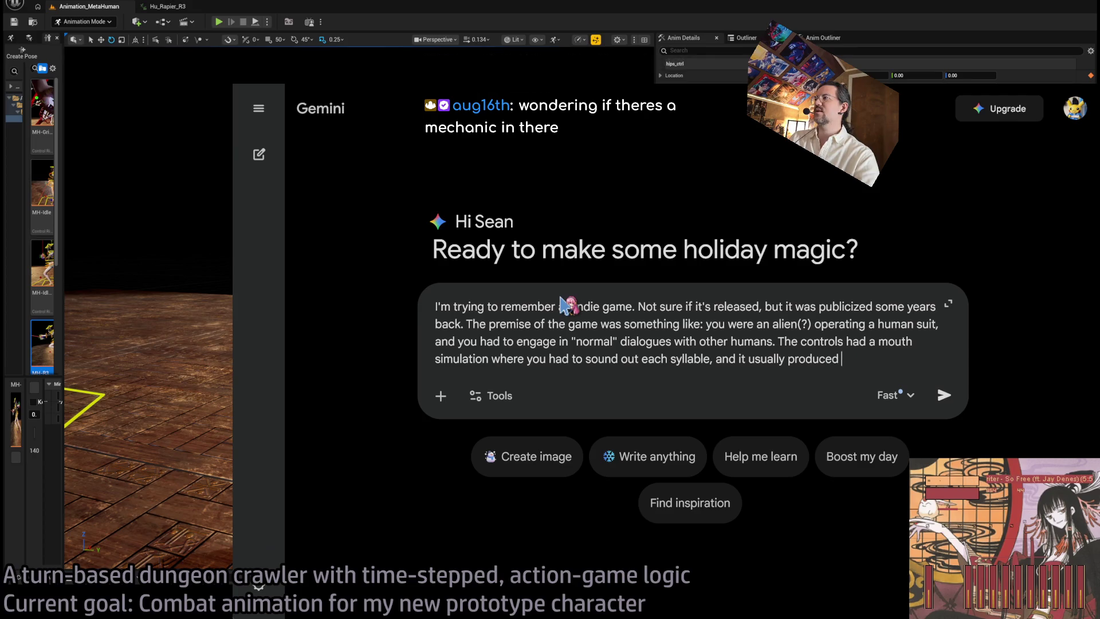
key(Return)
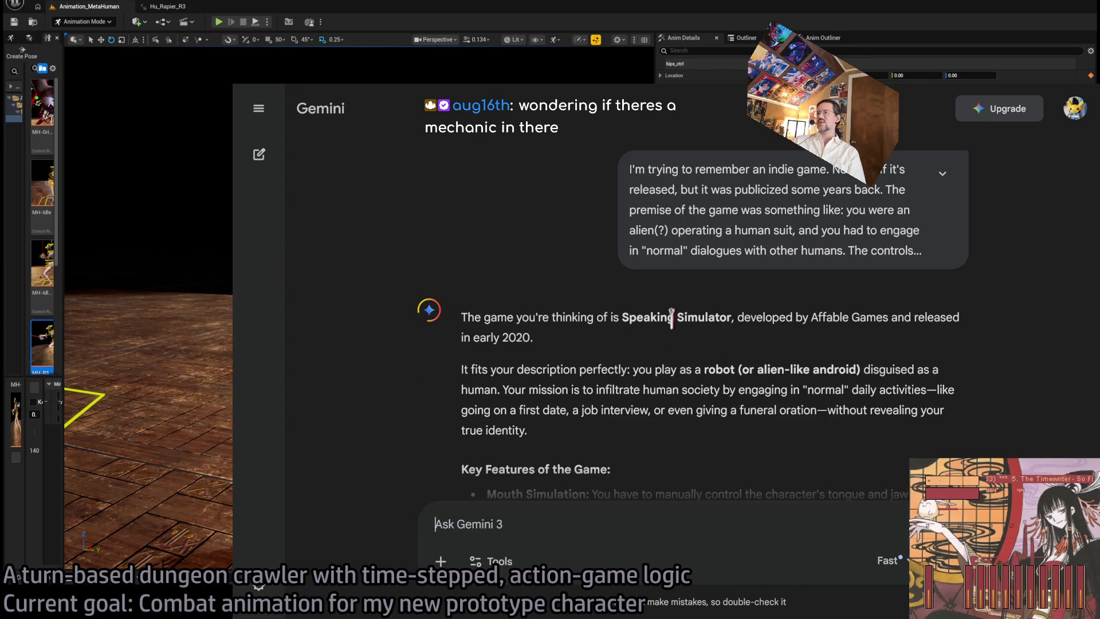
Search the name Speaking Simulator from Gemini's answer and open its Steam store page
drag(622, 316, 731, 317)
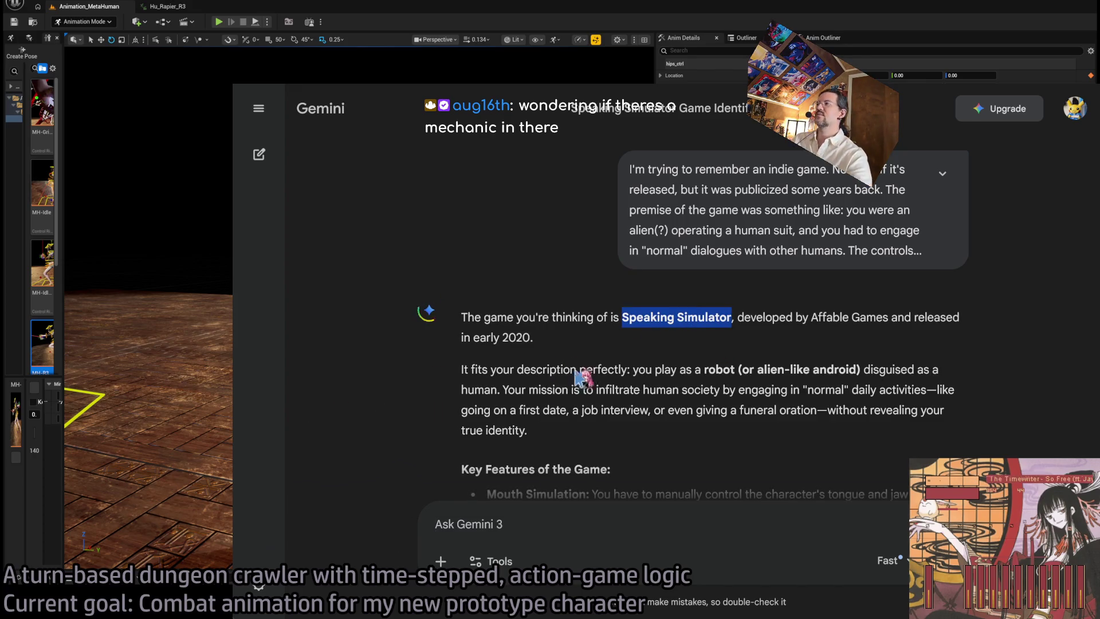
right_click(572, 376)
click(607, 412)
click(421, 410)
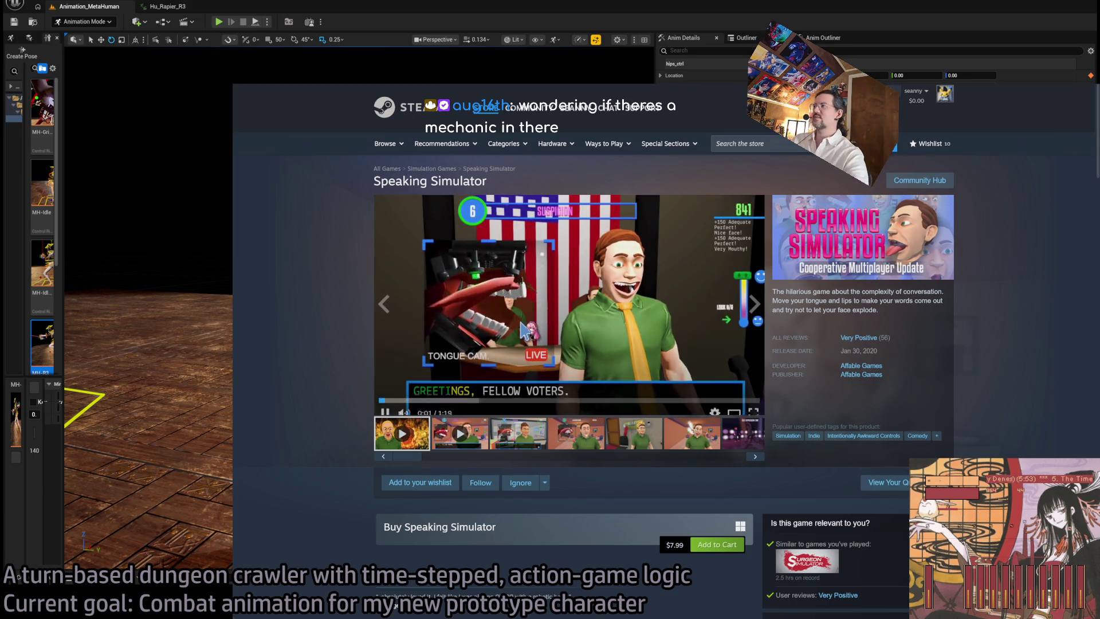
Pause the trailer and zoom in the page to review the $7.99 Speaking Simulator listing
click(522, 329)
mouse_move(893, 343)
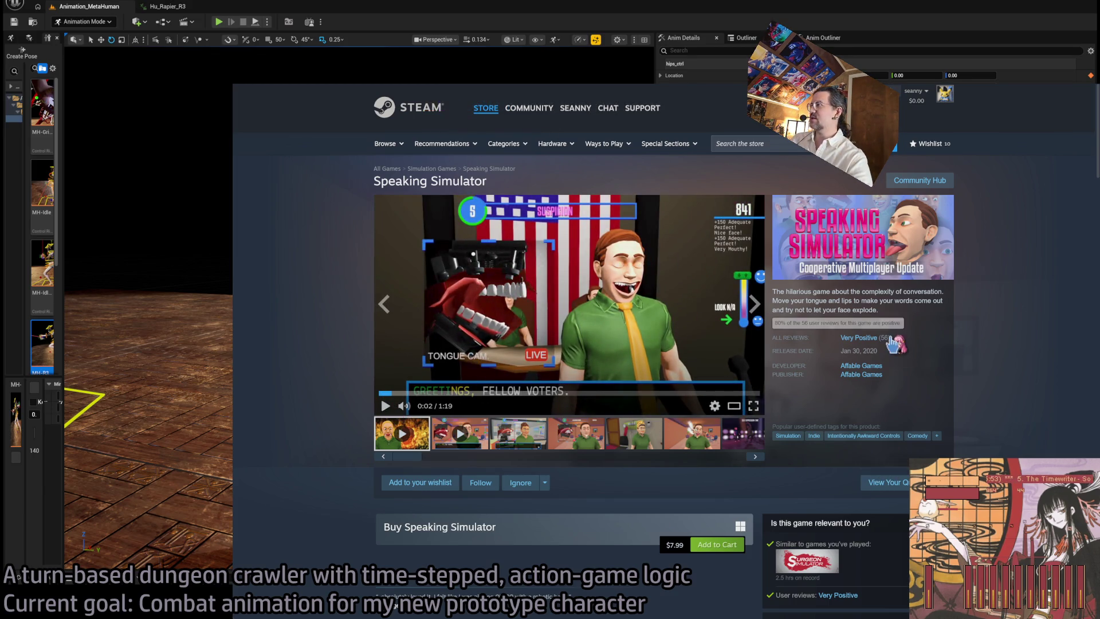
key(ctrl+plus)
key(ctrl+plus)
key(ctrl+plus)
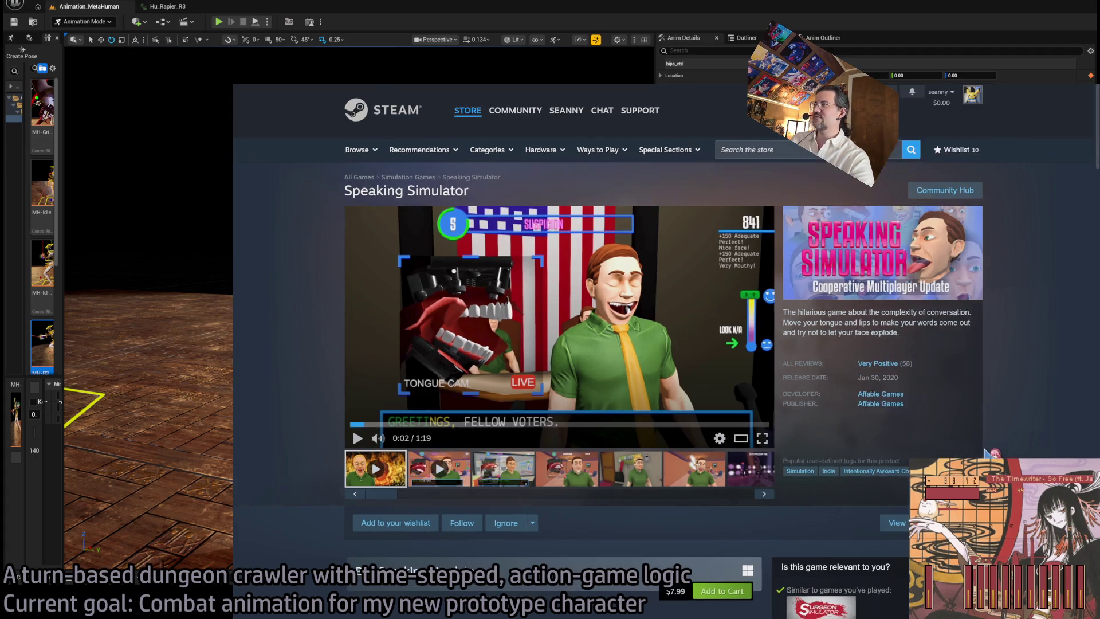
key(ctrl+plus)
scroll(862, 438, down, 5)
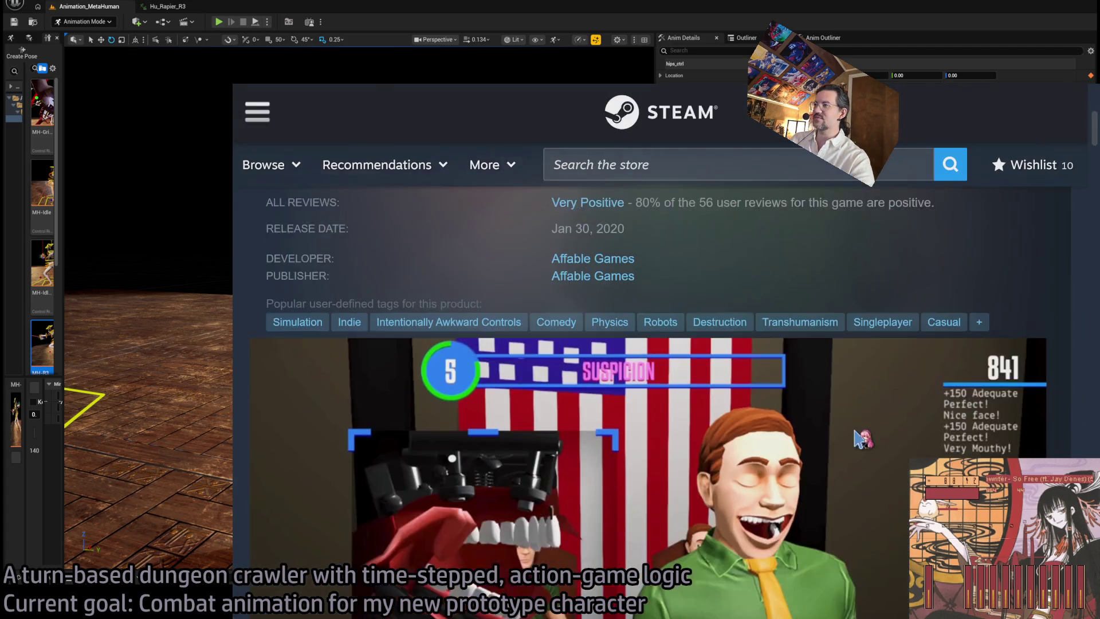
key(ctrl+plus)
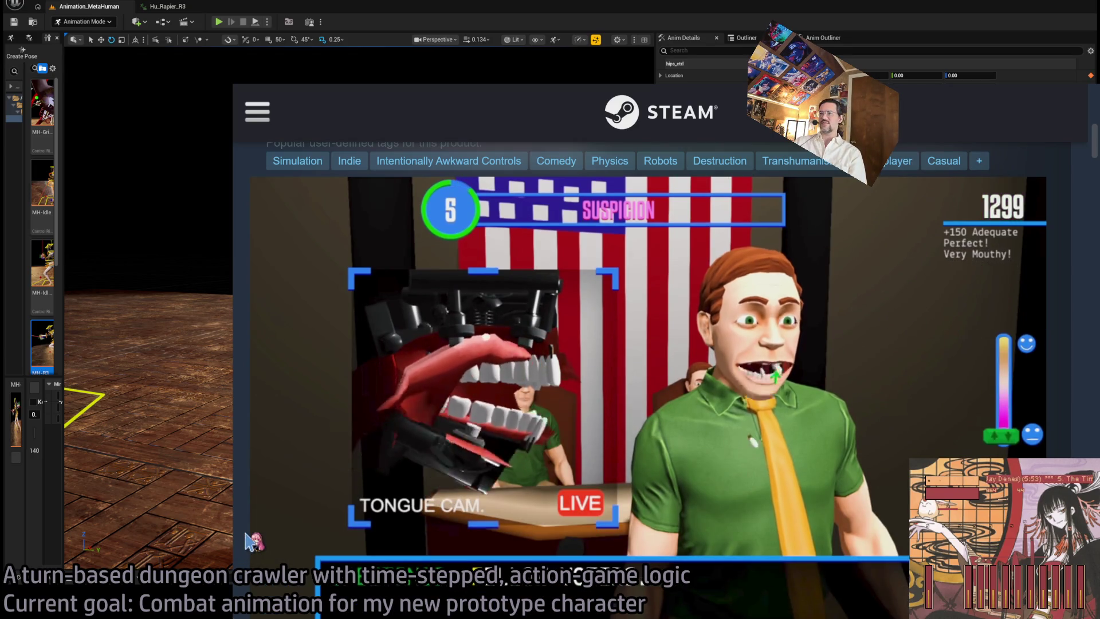
scroll(250, 541, down, 3)
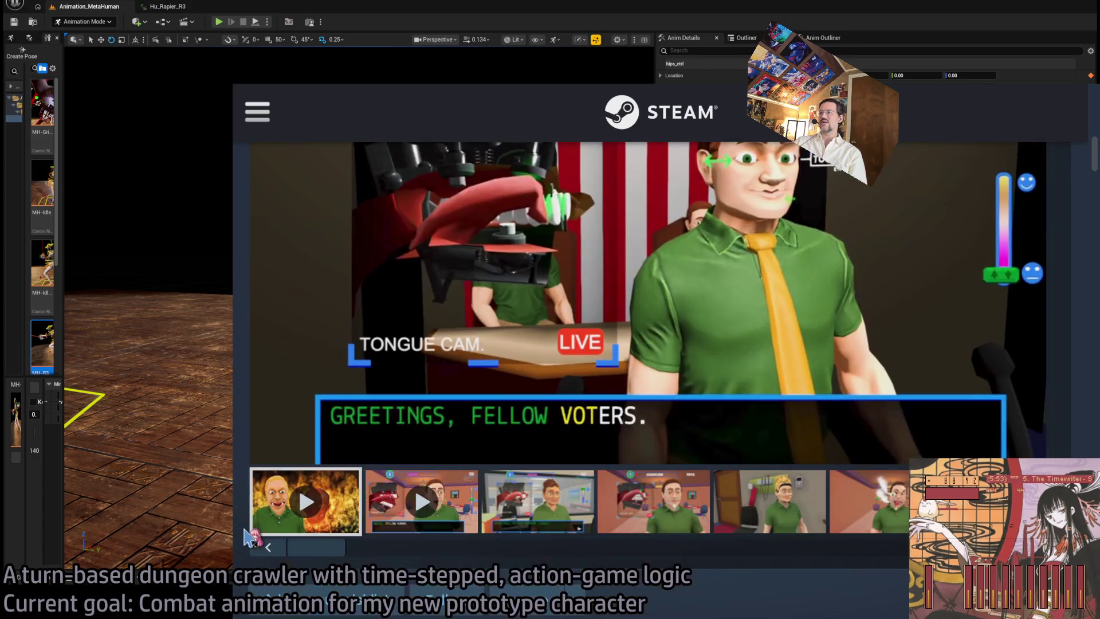
scroll(251, 541, up, 3)
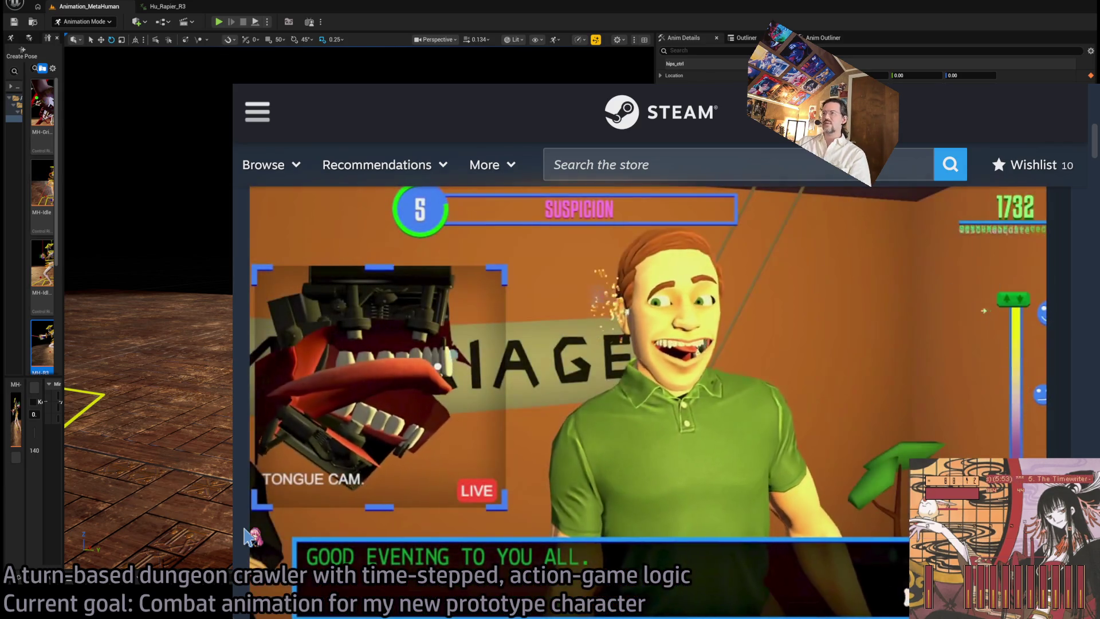
scroll(247, 536, down, 3)
scroll(248, 535, up, 3)
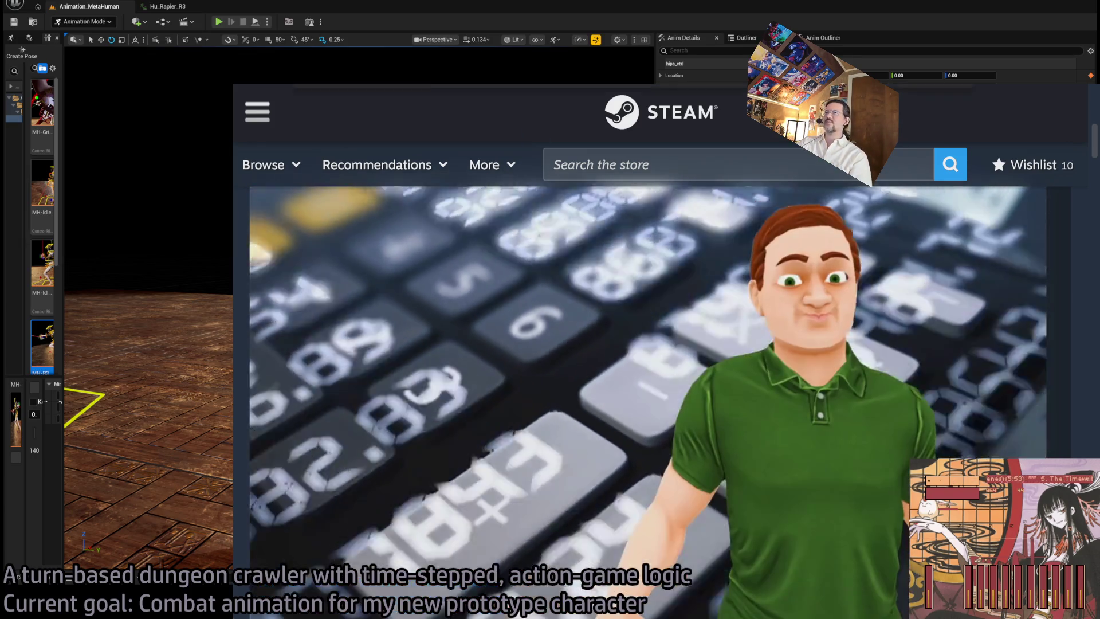
Reset the page zoom and switch to the YouTube results for speaking simulator
click(401, 72)
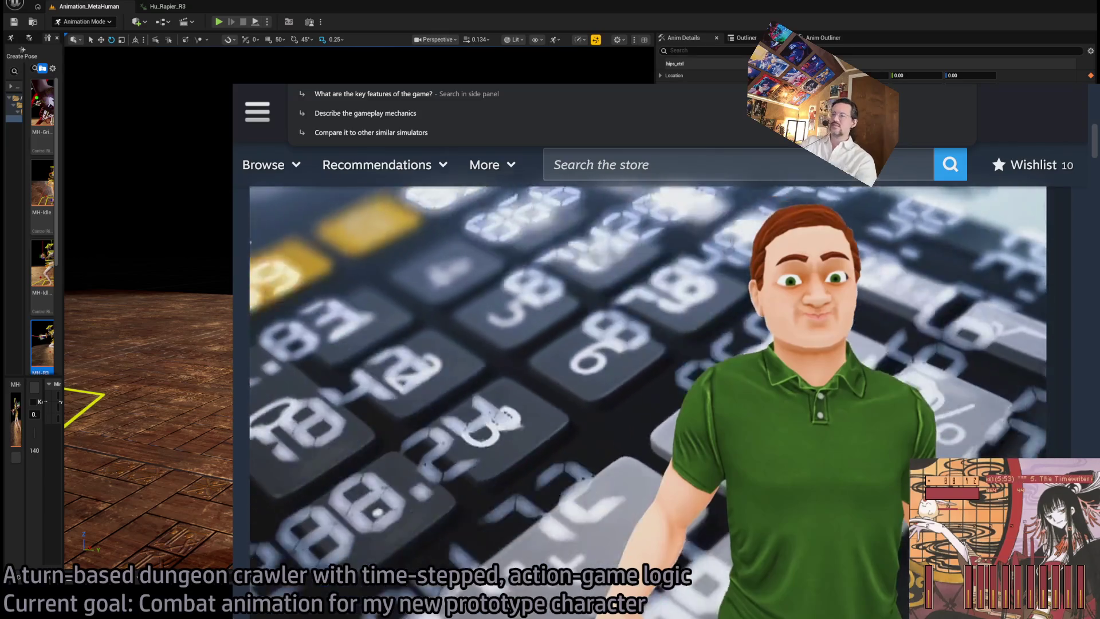
key(ctrl+0)
key(Escape)
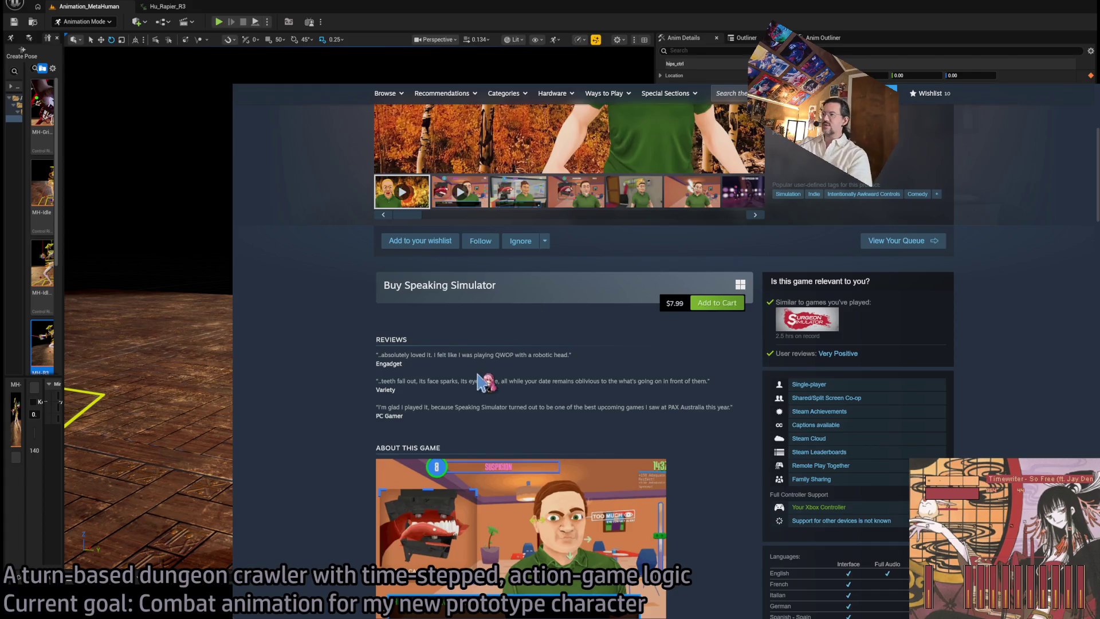
key(ctrl+Tab)
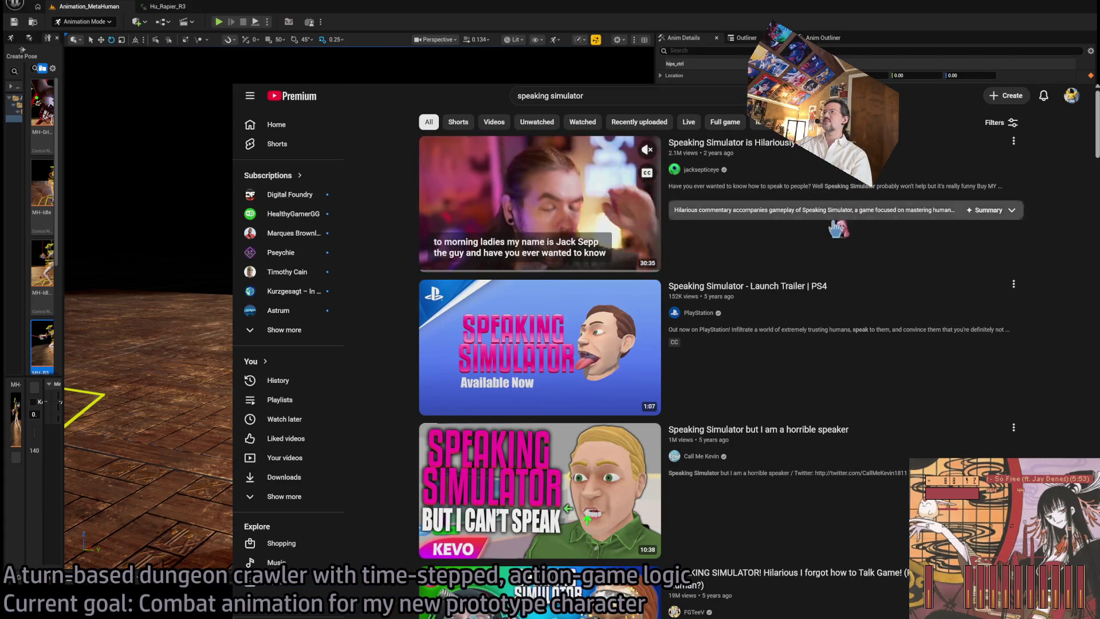
Search YouTube for 'speaking simulator longplay' and open the first video
click(666, 96)
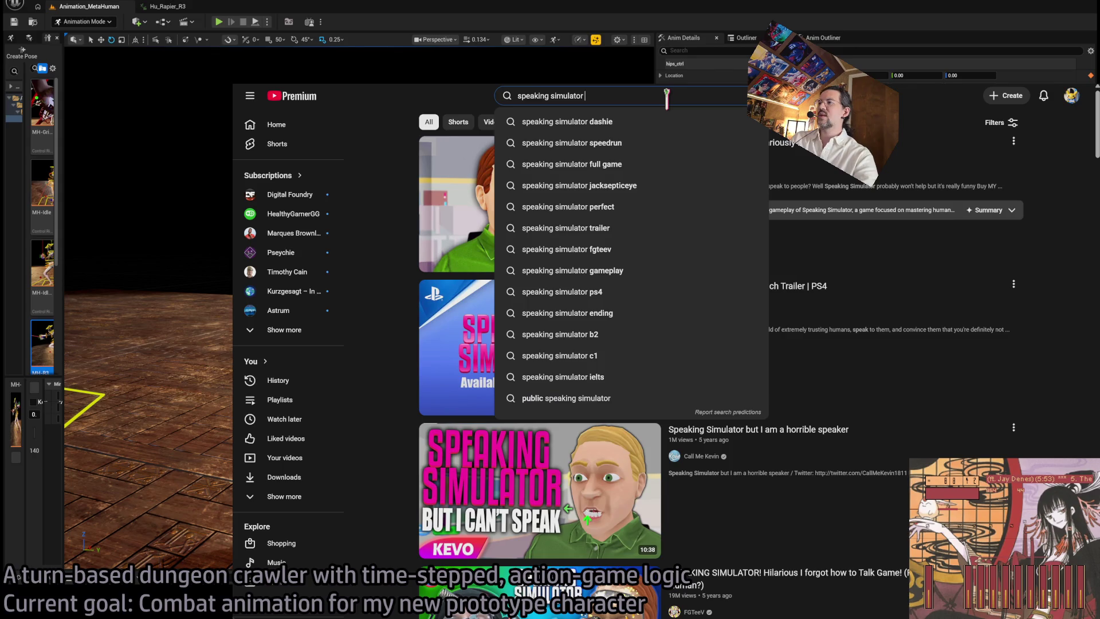
text(longplay)
key(Return)
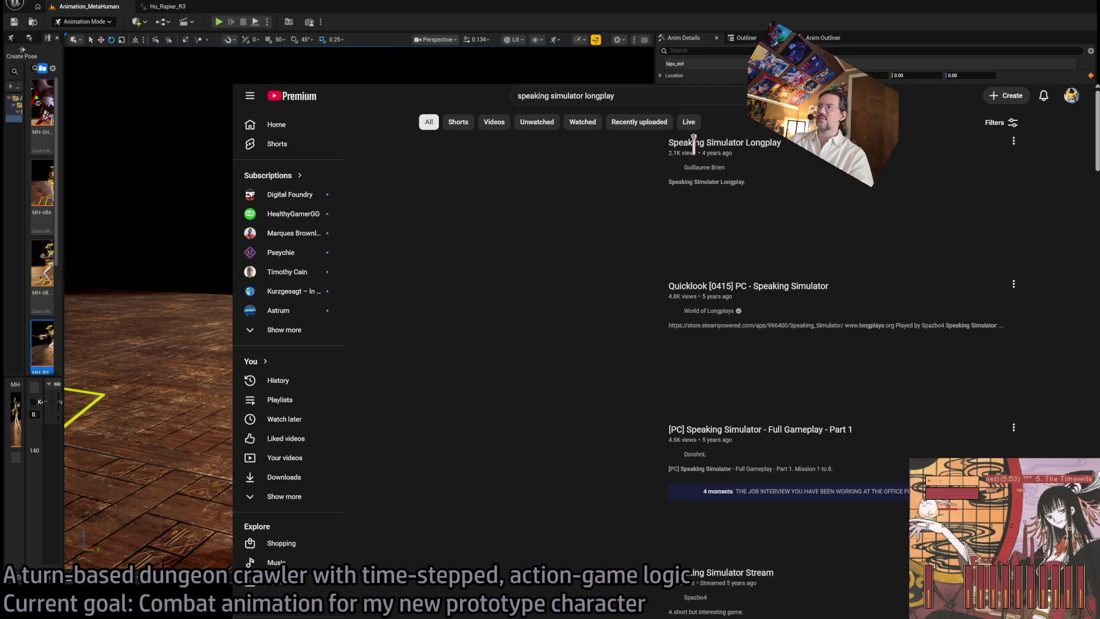
click(538, 204)
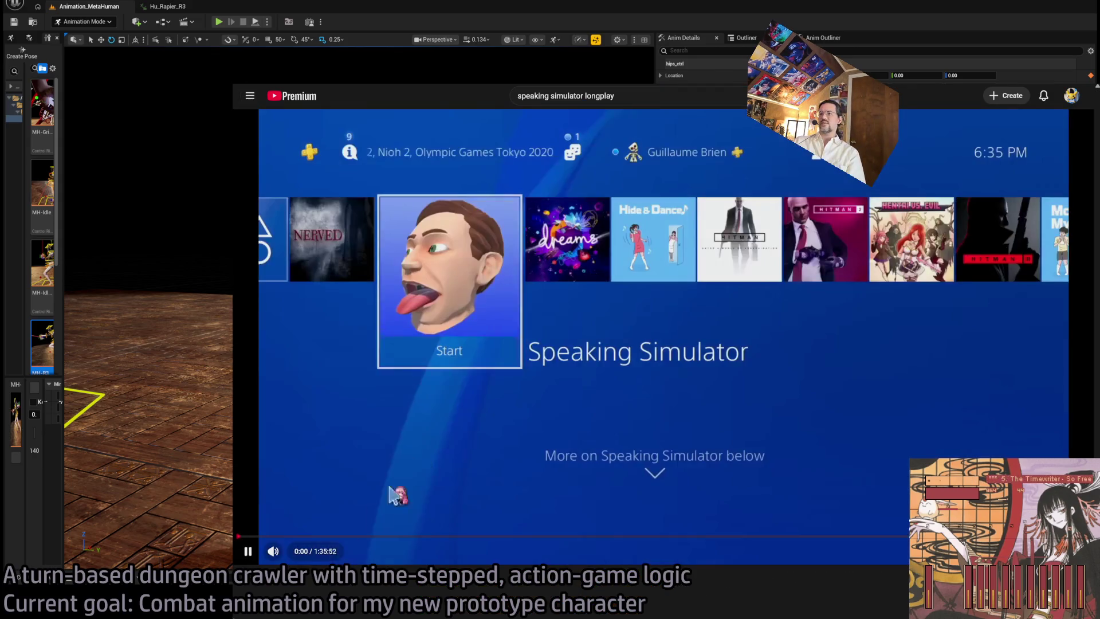
Watch the longplay from about 16:28 to 17:26, then return to the Gemini answer
click(384, 536)
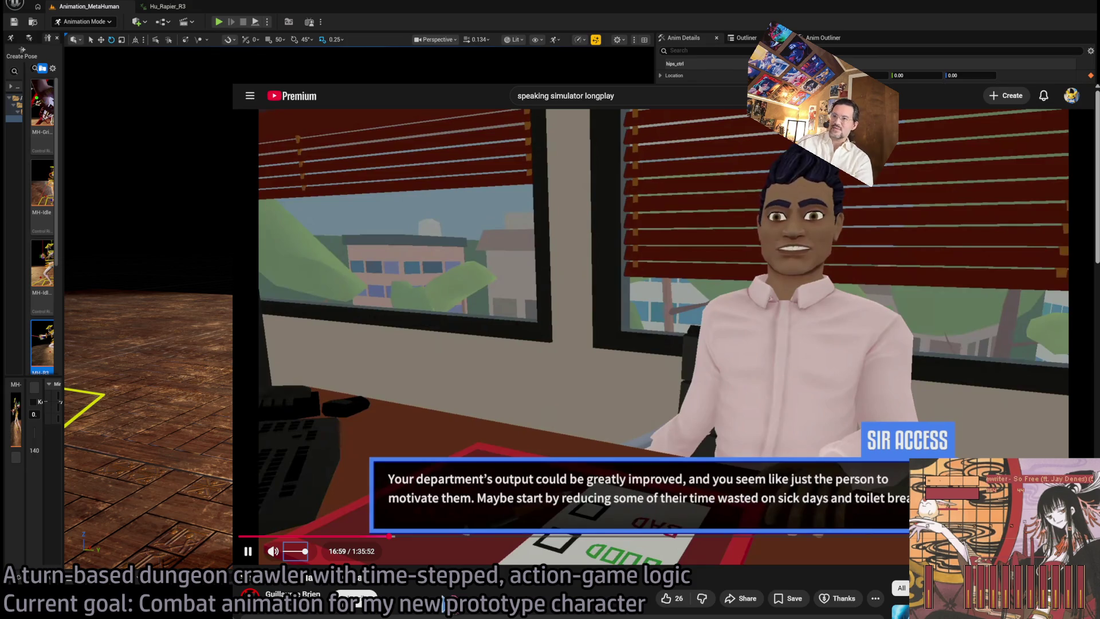
key(Right)
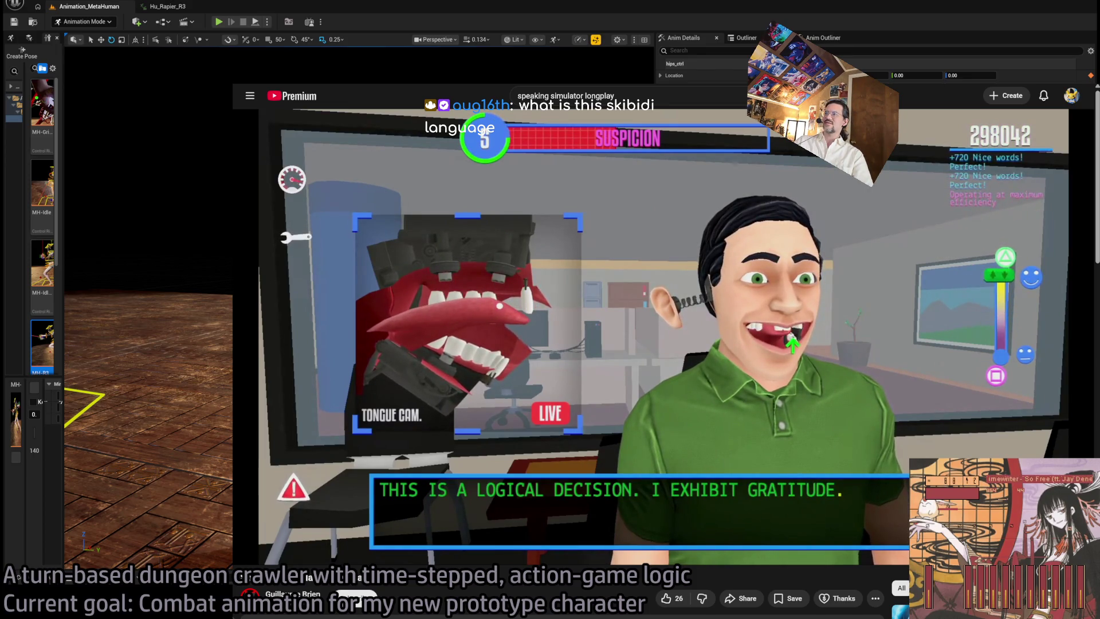
mouse_move(1002, 298)
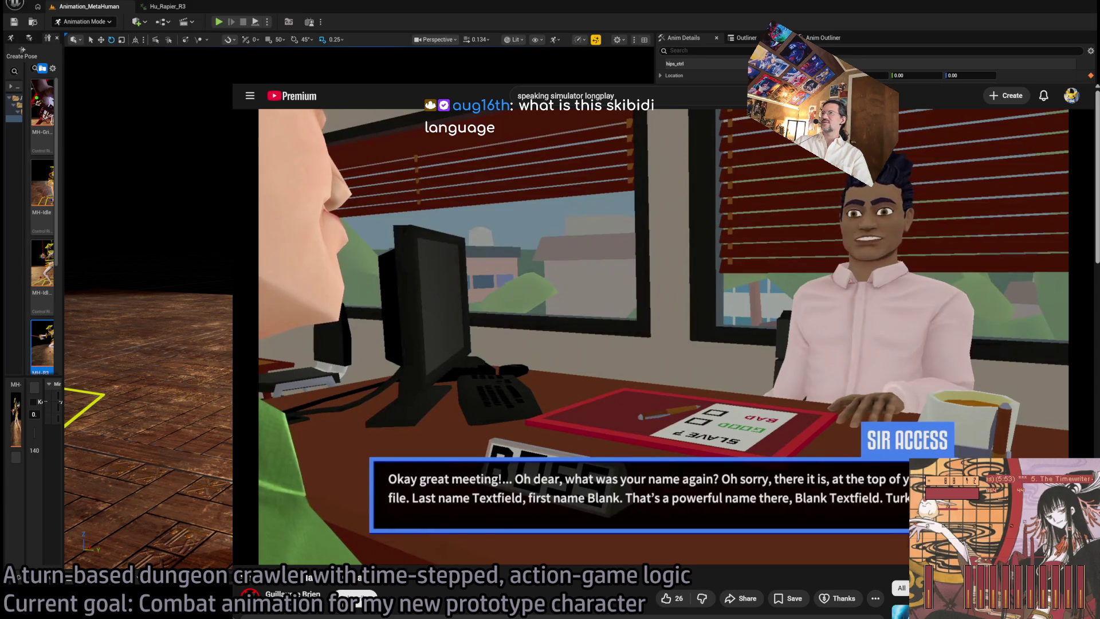
key(ctrl+Tab)
click(802, 207)
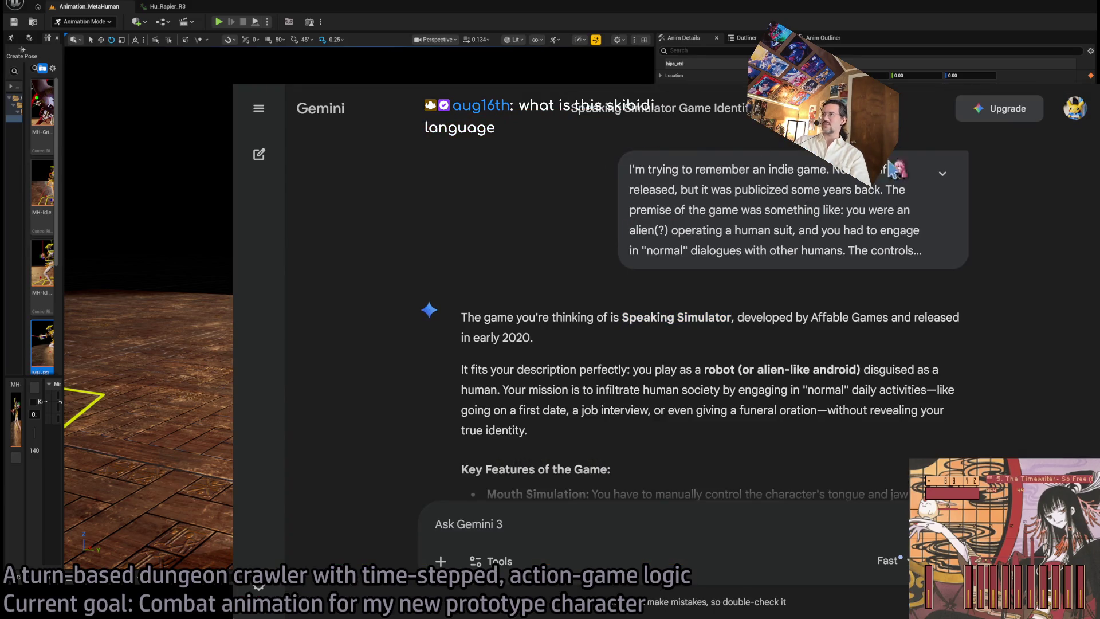
Delete the Speaking Simulator chat from Gemini's sidebar, confirm, then hide the browser
scroll(820, 337, down, 4)
scroll(595, 314, up, 4)
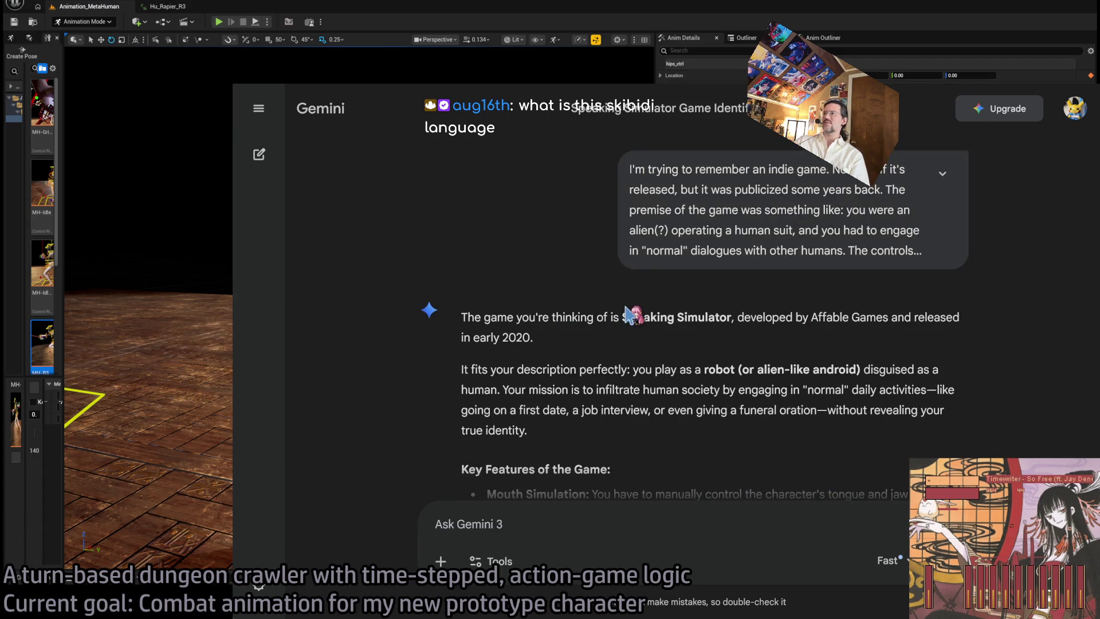
mouse_move(281, 131)
click(431, 297)
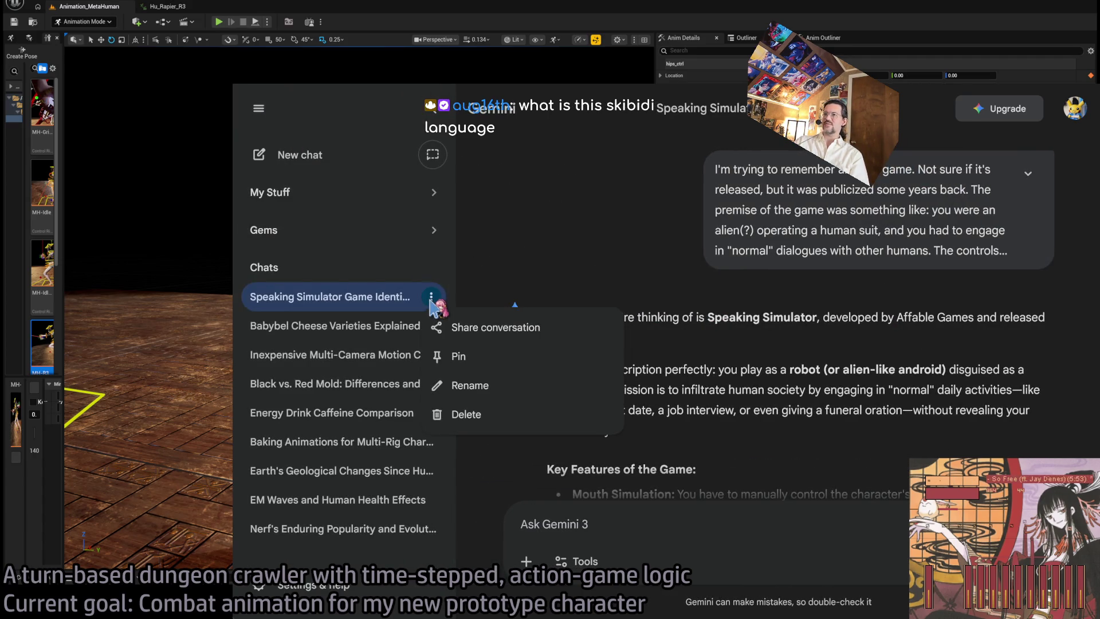
click(479, 413)
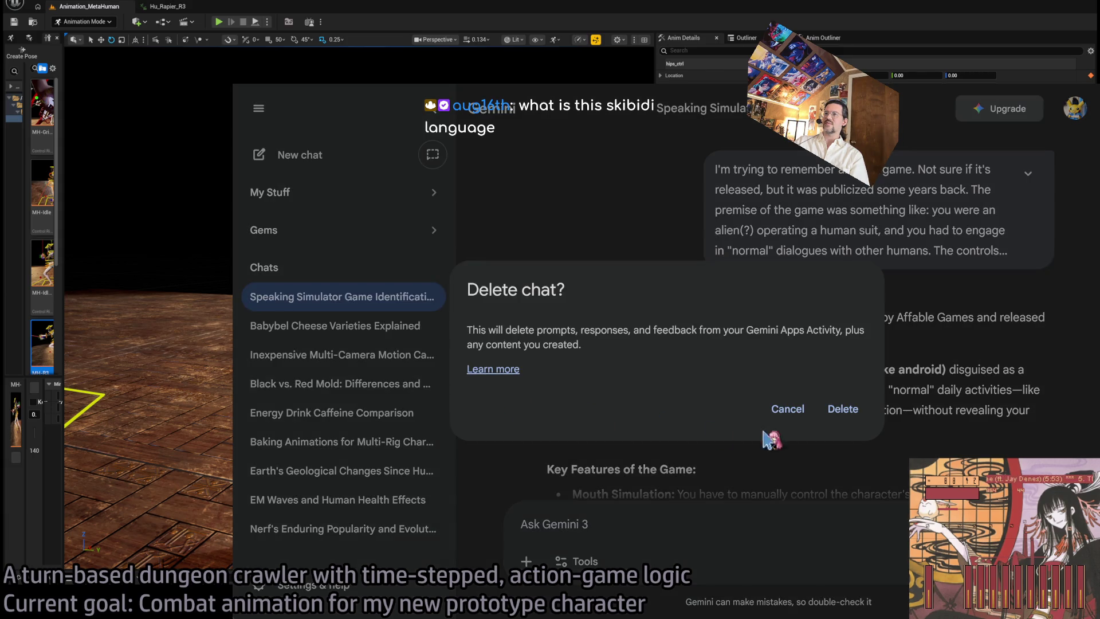
click(852, 415)
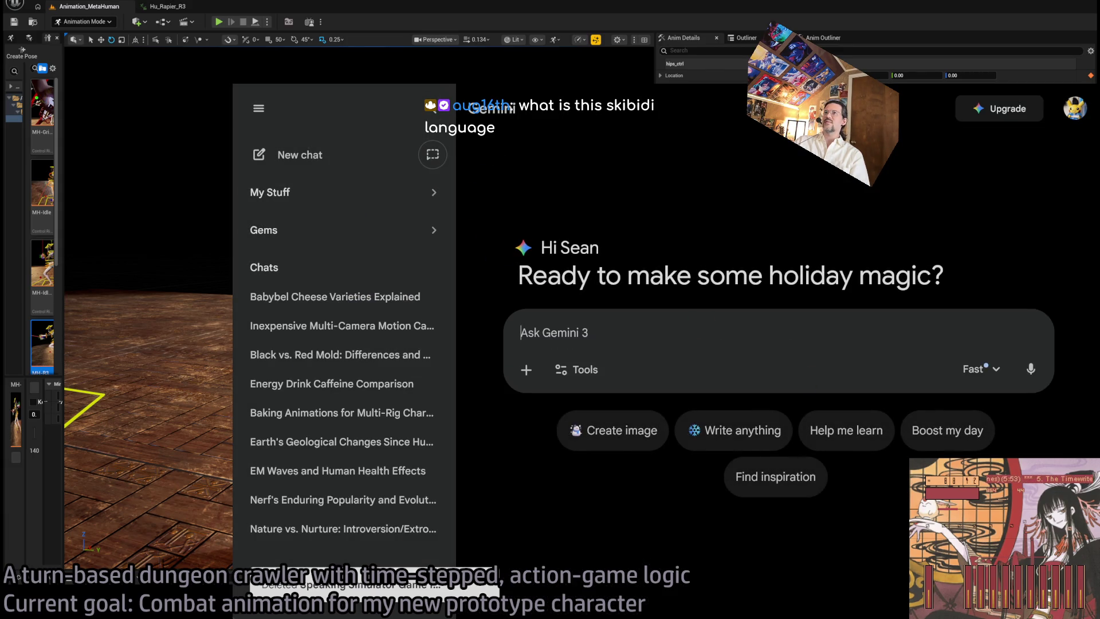
key(ctrl+w)
key(ctrl+w)
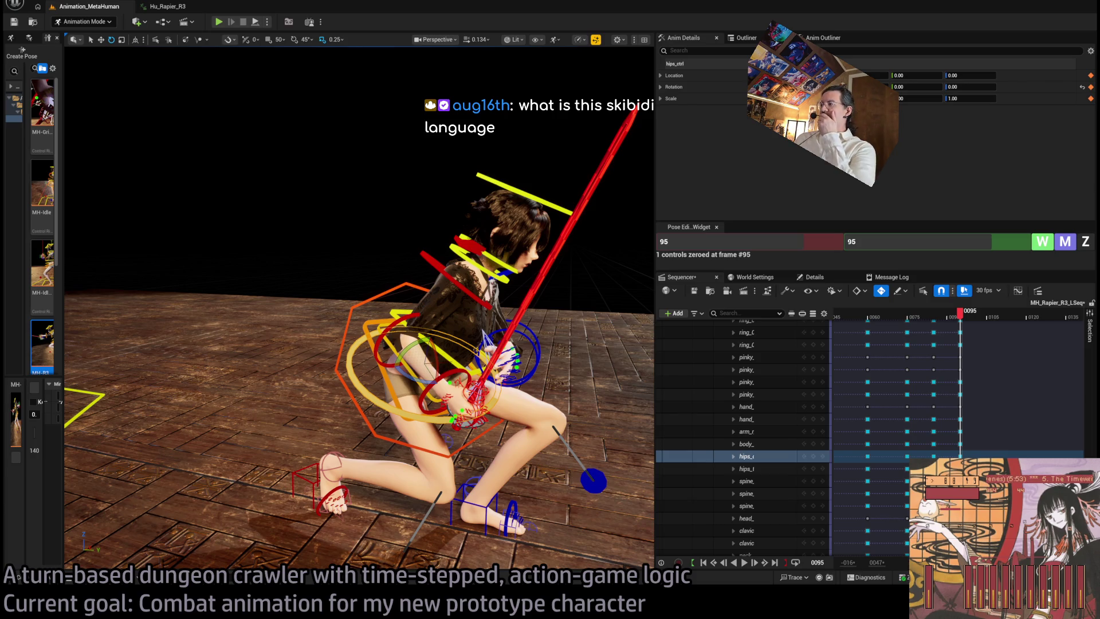
Rotate the right clavicle control to lift the sword arm at frame 95
mouse_move(566, 227)
mouse_down()
mouse_move(476, 233)
mouse_move(477, 220)
mouse_up()
click(566, 378)
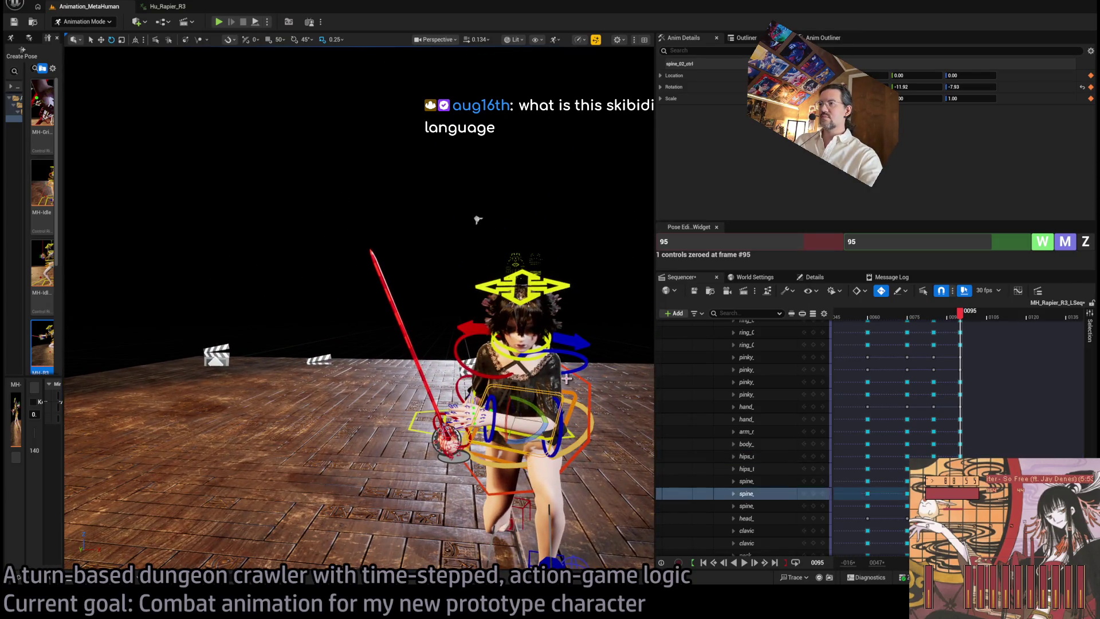
click(476, 346)
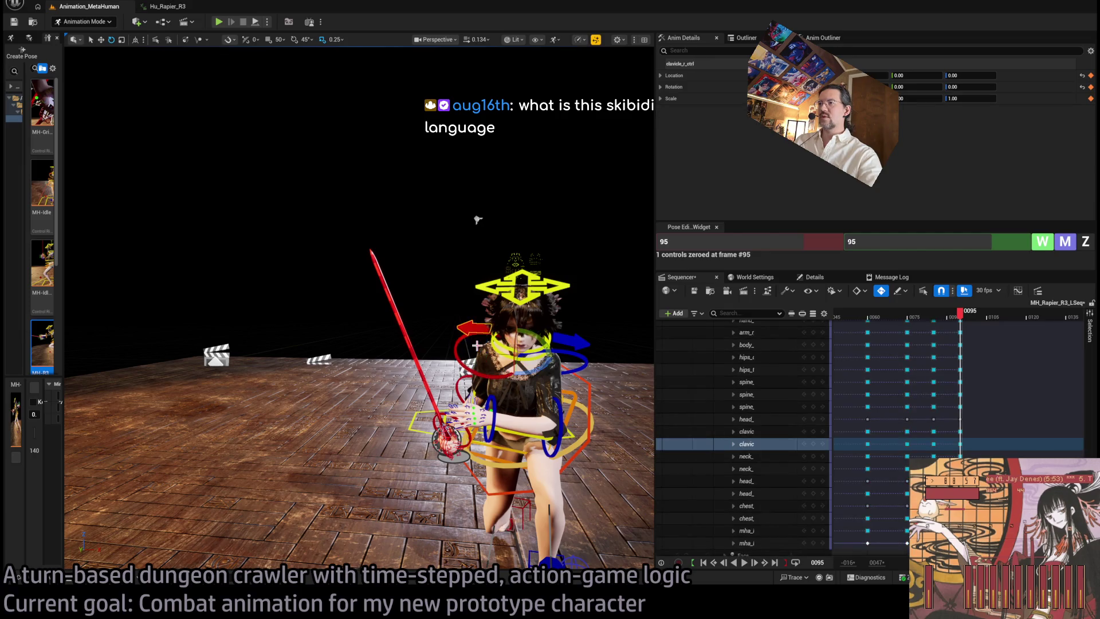
drag(566, 357, 568, 369)
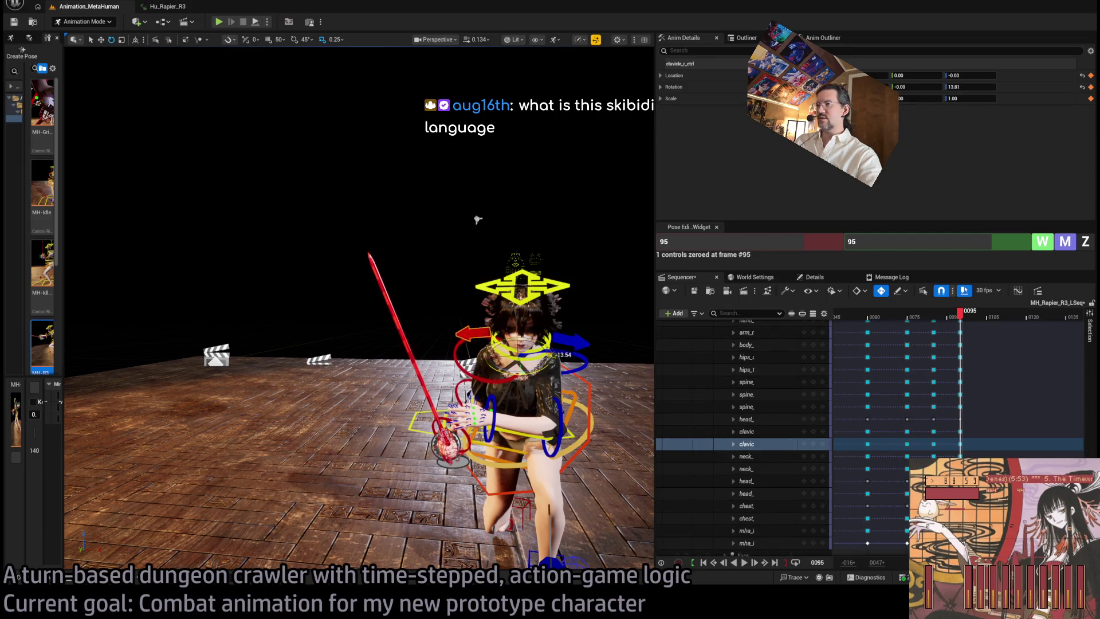
scroll(477, 219, up, 10)
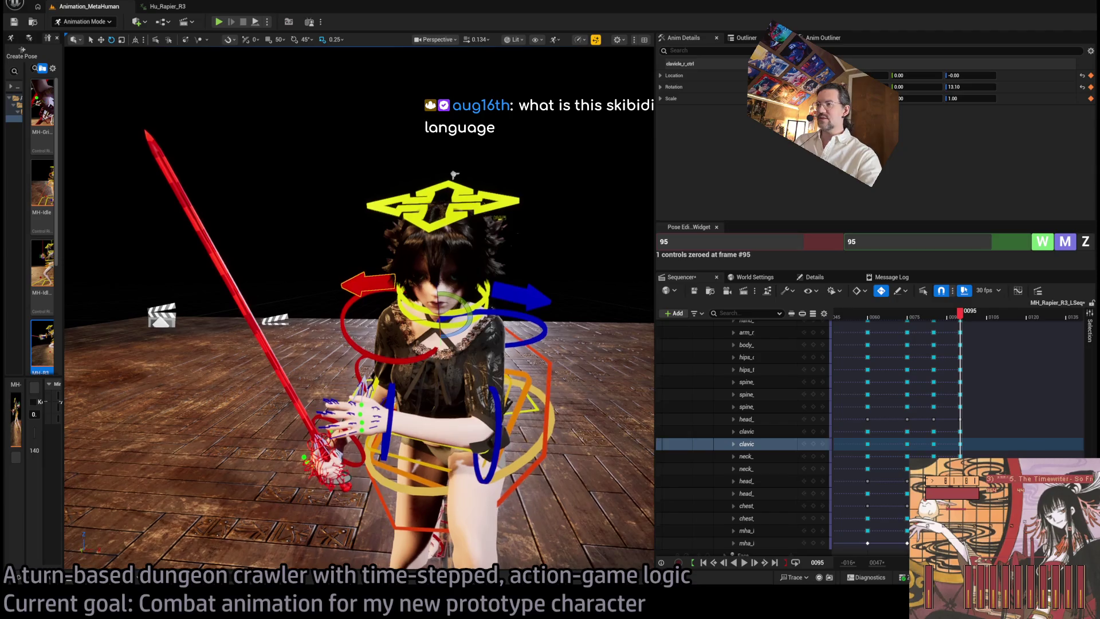
Lower the left clavicle and bend three spine controls to shift the torso
click(434, 311)
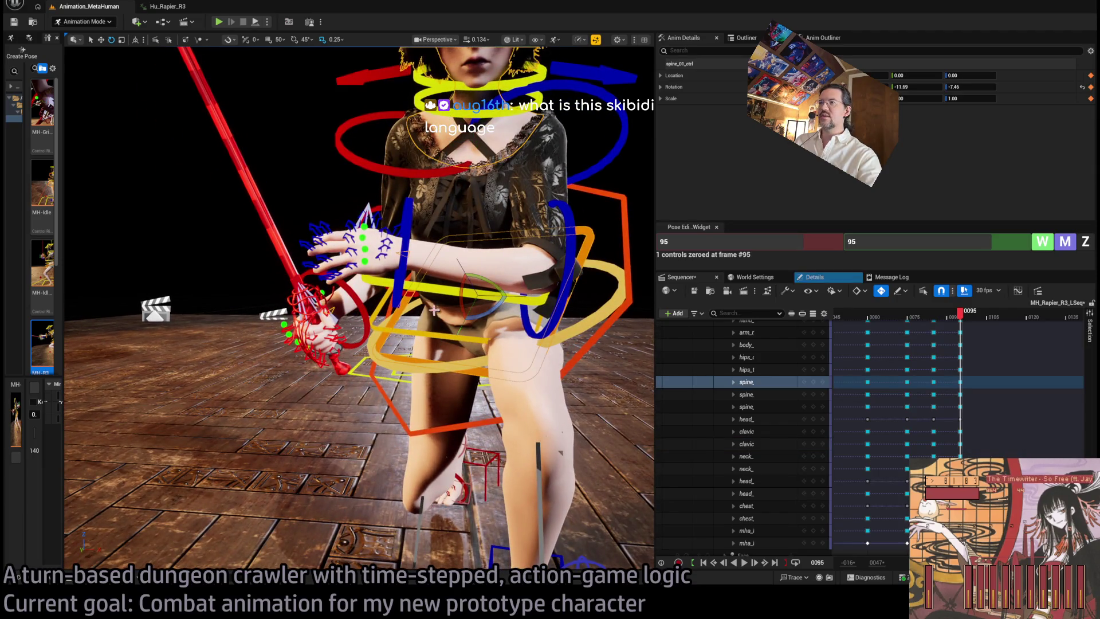
click(418, 325)
ctrl+click(409, 339)
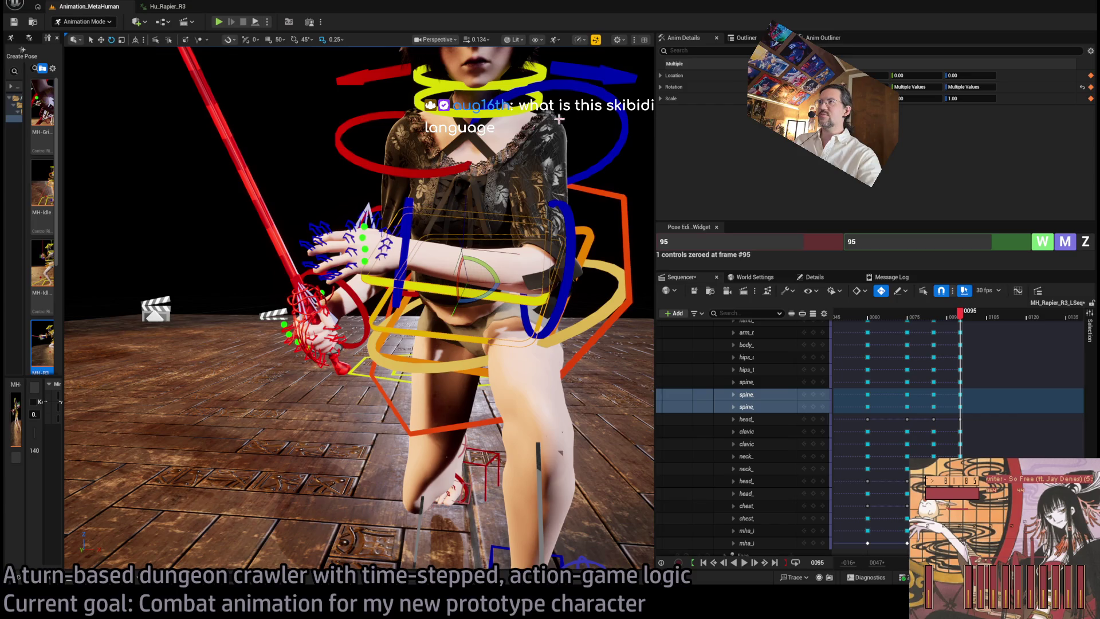
click(511, 123)
drag(512, 135, 476, 237)
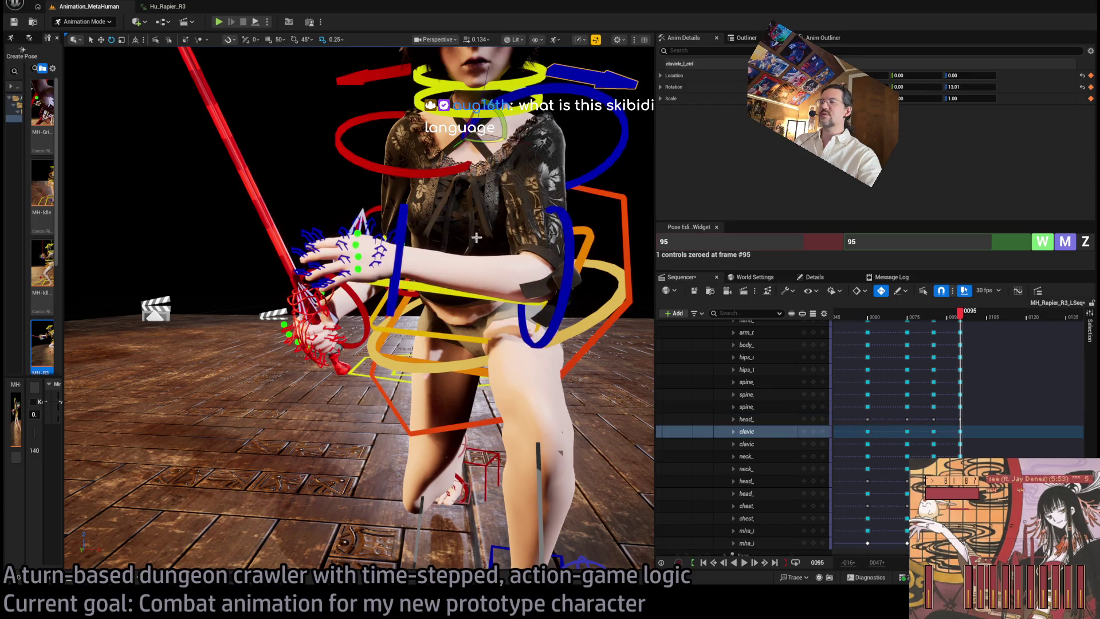
click(417, 359)
ctrl+click(418, 286)
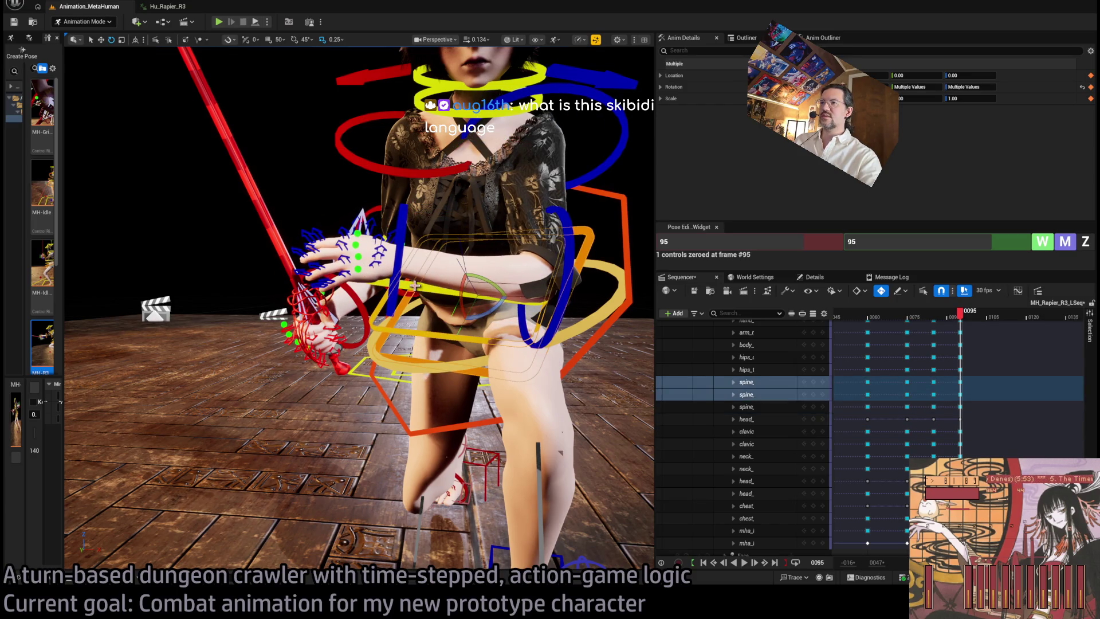
ctrl+click(494, 314)
mouse_move(494, 314)
mouse_down()
mouse_move(504, 288)
mouse_move(513, 295)
mouse_up()
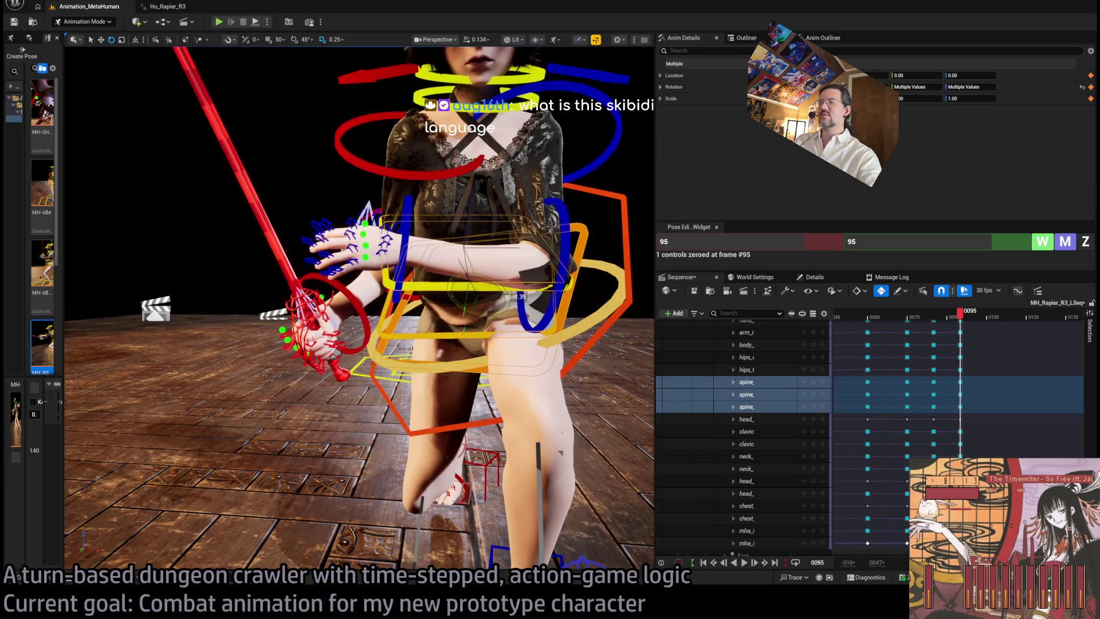
Rotate the upperarm_l control downward to lower the left arm
click(547, 260)
drag(550, 172, 543, 197)
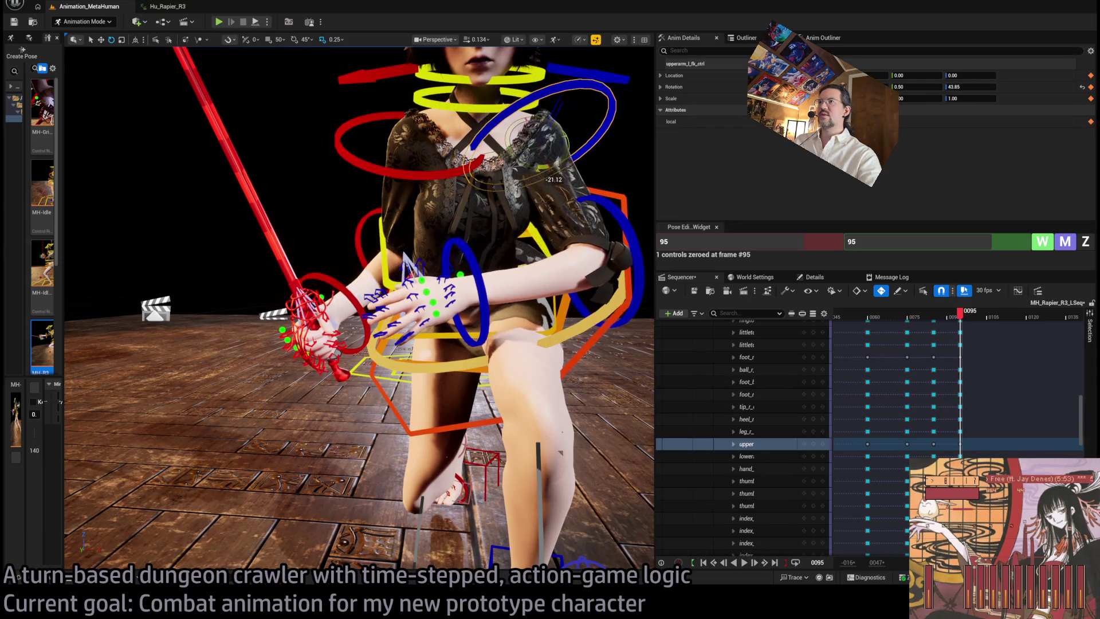
click(484, 286)
scroll(484, 286, down, 3)
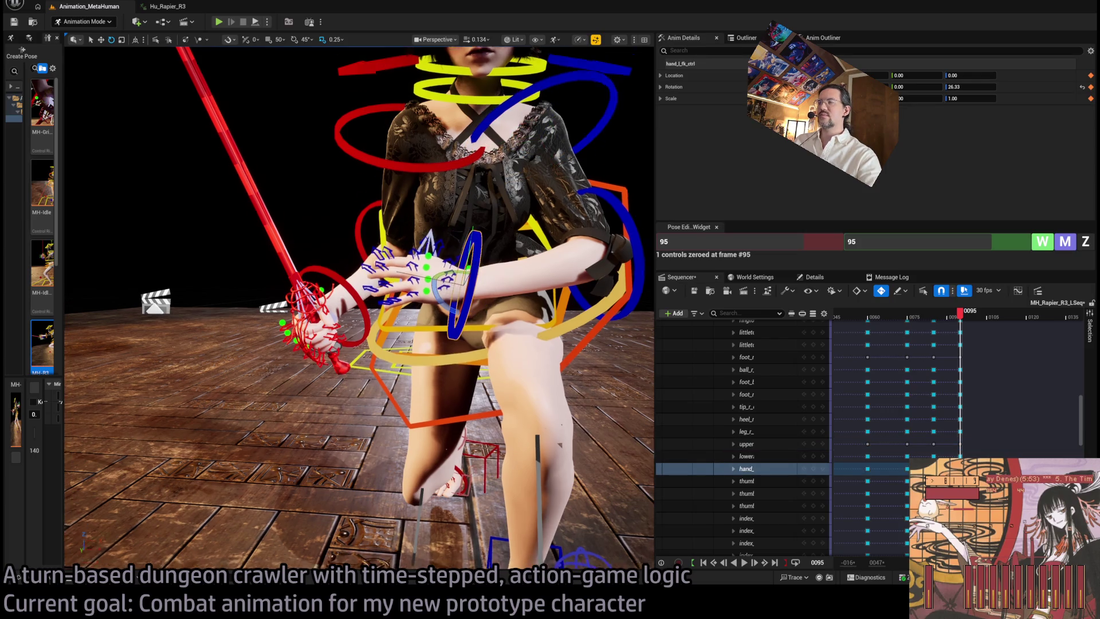
scroll(455, 150, down, 3)
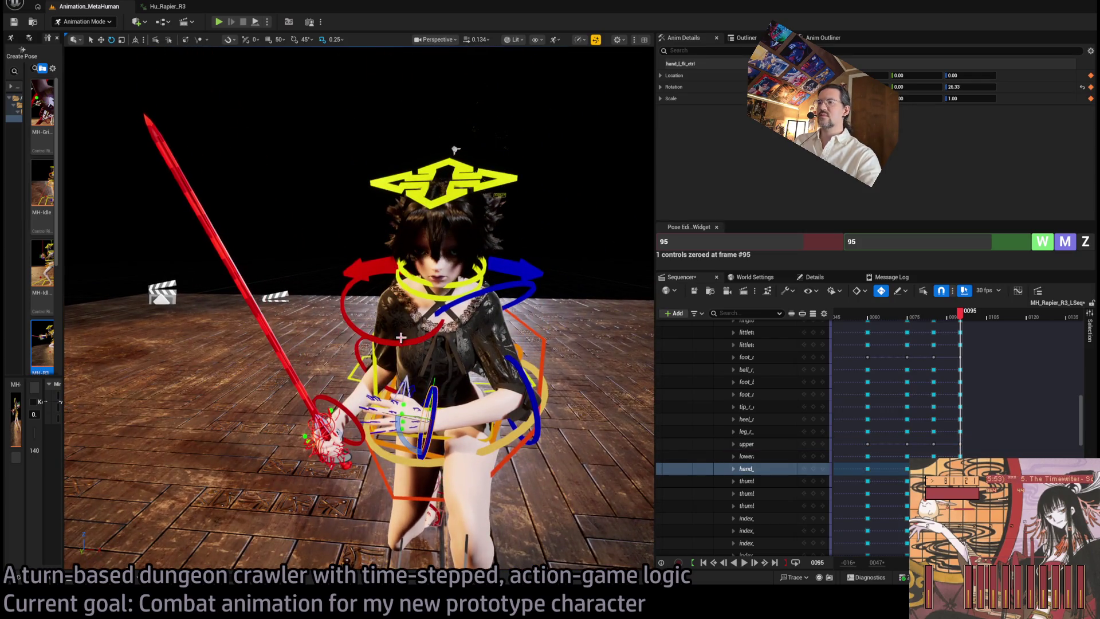
Rotate the lowerarm_r control to swing the rapier down
click(361, 360)
drag(385, 389, 374, 412)
mouse_move(390, 169)
mouse_down()
mouse_move(292, 172)
mouse_move(98, 118)
mouse_up()
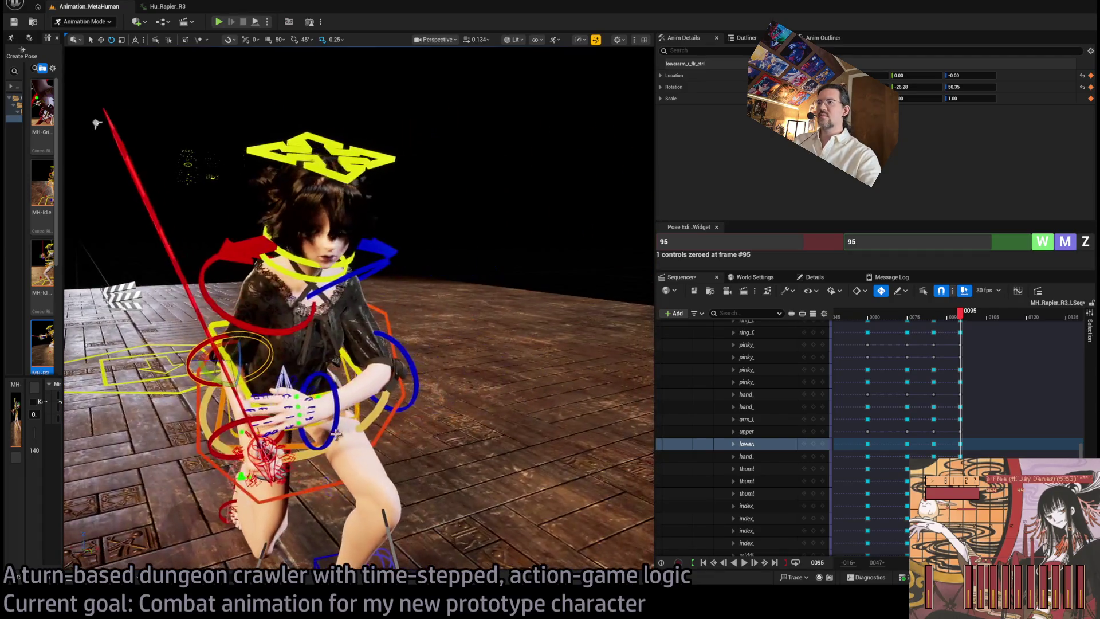
drag(361, 367, 350, 383)
Rotate the hand_r control to rotation 1.81 and 11.83, re-angling the rapier
click(280, 429)
drag(281, 428, 316, 450)
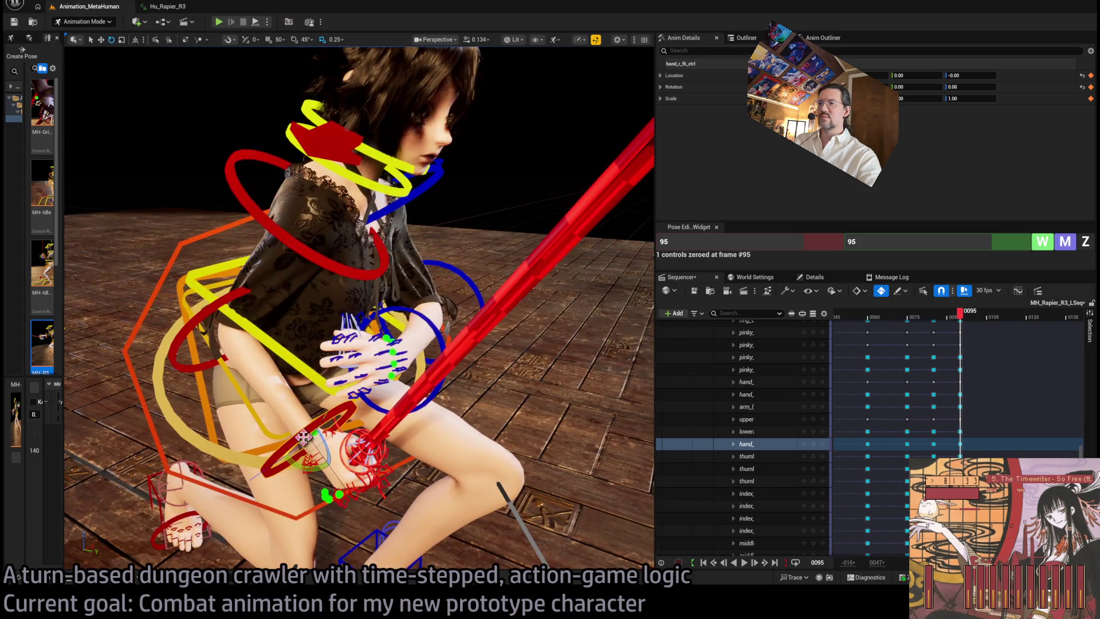
scroll(106, 134, down, 5)
drag(106, 134, 149, 138)
drag(344, 438, 328, 432)
drag(172, 229, 240, 252)
drag(287, 286, 355, 307)
mouse_move(960, 315)
mouse_down()
mouse_move(915, 316)
mouse_move(969, 331)
mouse_move(965, 339)
mouse_move(981, 328)
mouse_up()
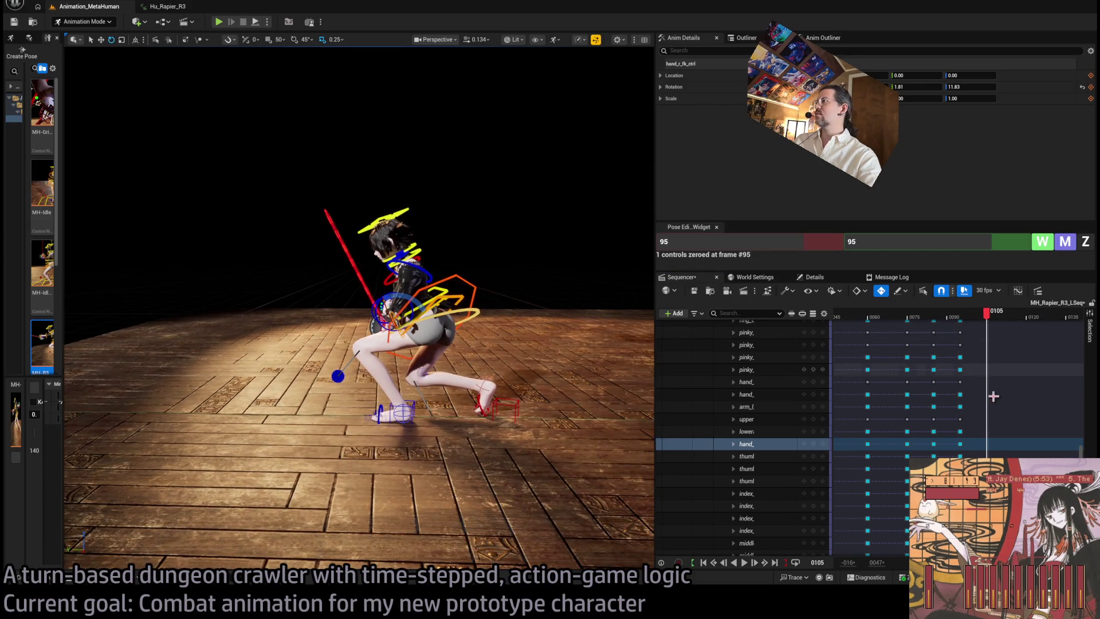
Key all MetaHuman Control Rig controls at frame 0105 and scrub back to review the pose
scroll(816, 383, up, 10)
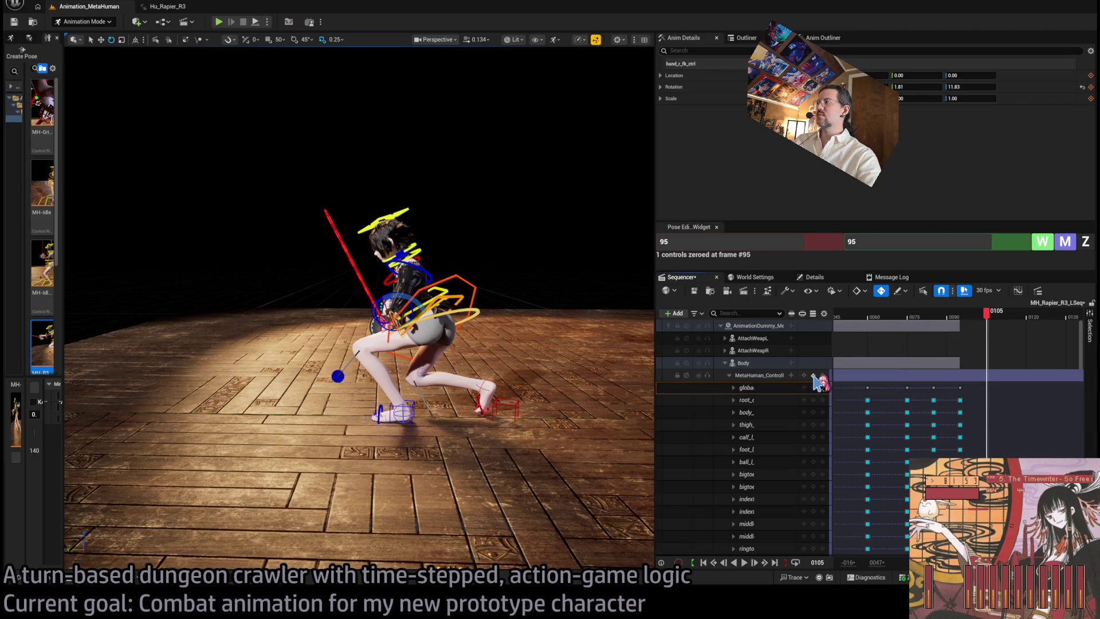
click(813, 375)
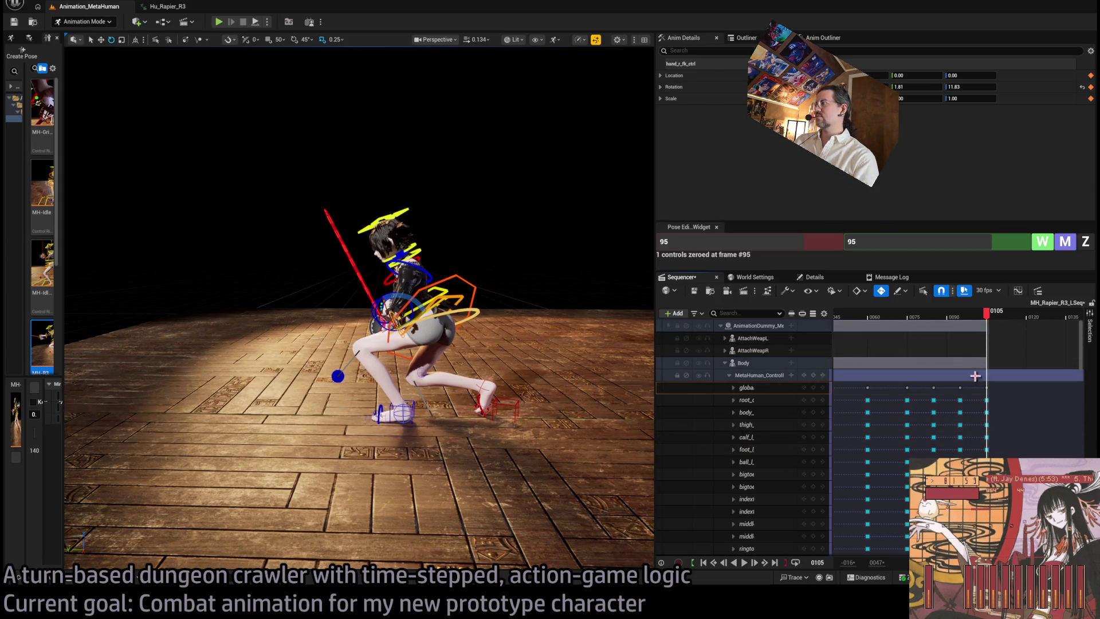
mouse_move(987, 315)
mouse_down()
mouse_move(960, 316)
mouse_move(986, 324)
mouse_up()
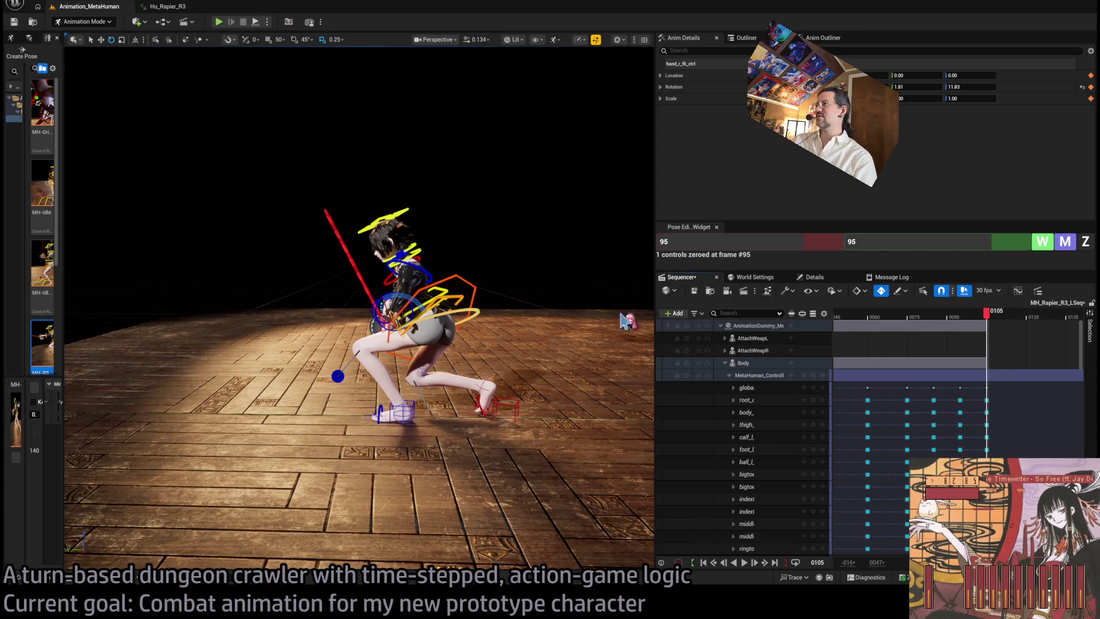
mouse_move(427, 289)
mouse_down()
mouse_move(463, 285)
mouse_move(447, 280)
mouse_up()
drag(990, 321, 989, 319)
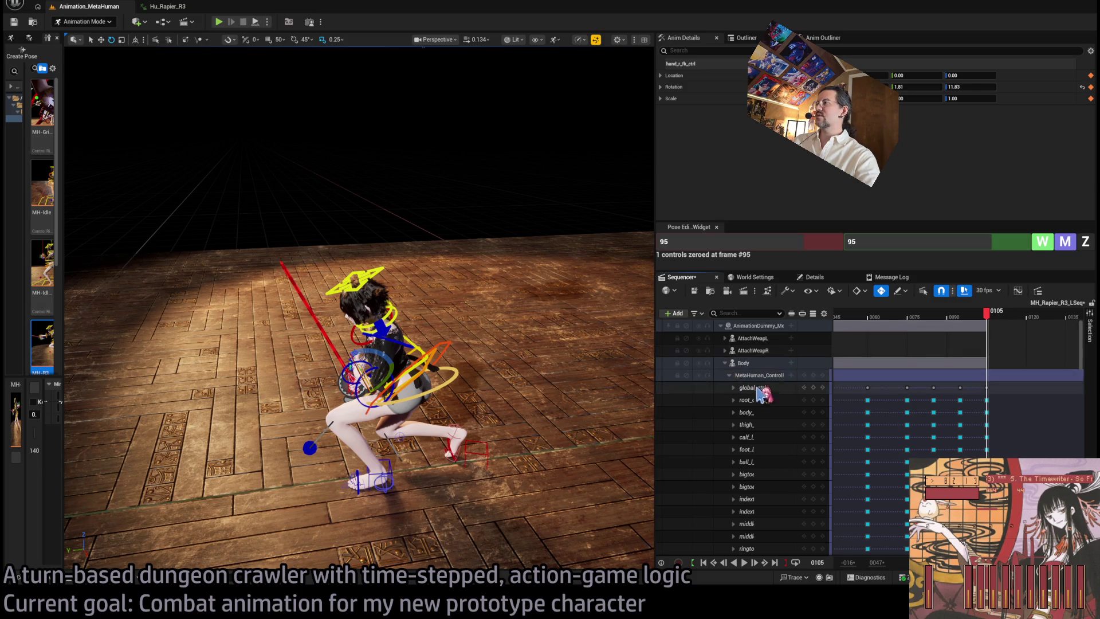
scroll(745, 400, down, 10)
click(746, 444)
shift+click(746, 456)
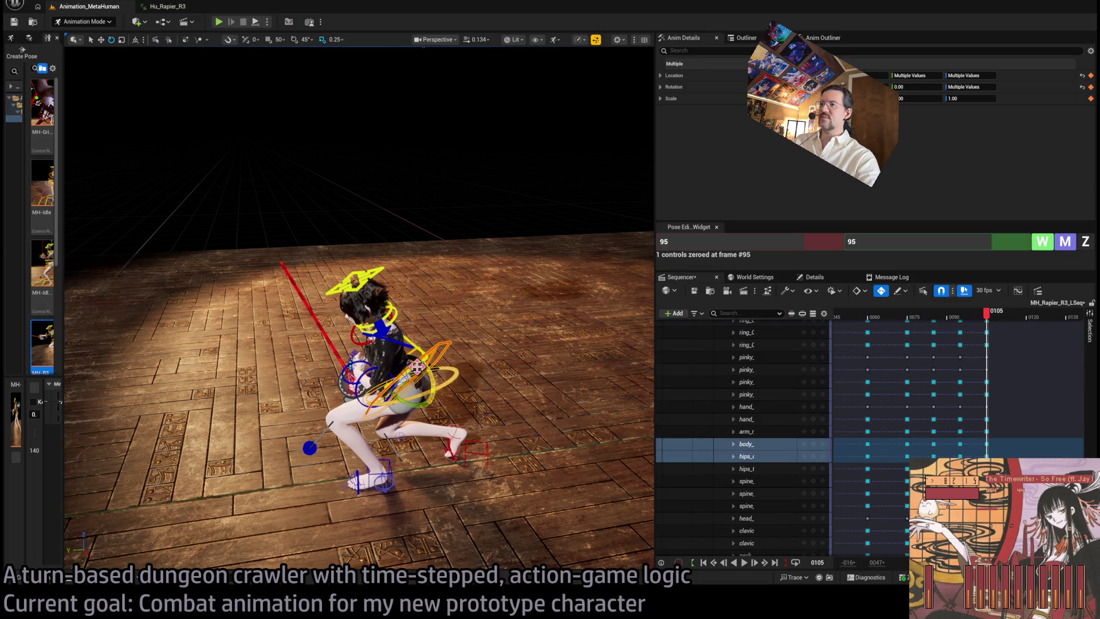
Select all 140 rig controls and zero them at frame 105 with the Pose Editing Z button
key(f)
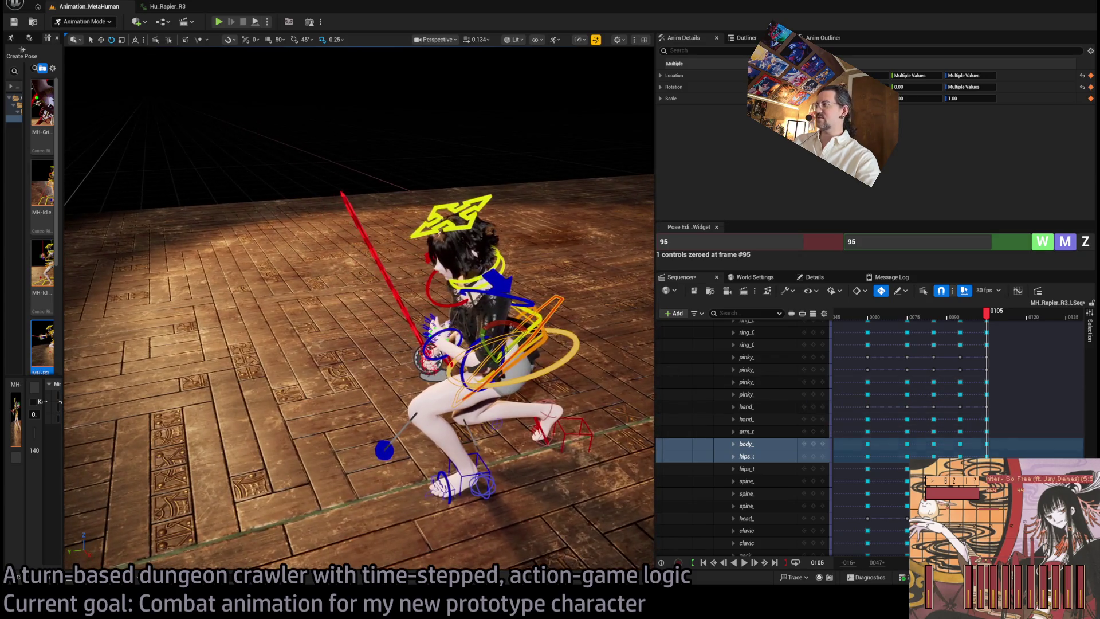
scroll(1079, 373, down, 5)
scroll(1080, 373, up, 2)
click(747, 361)
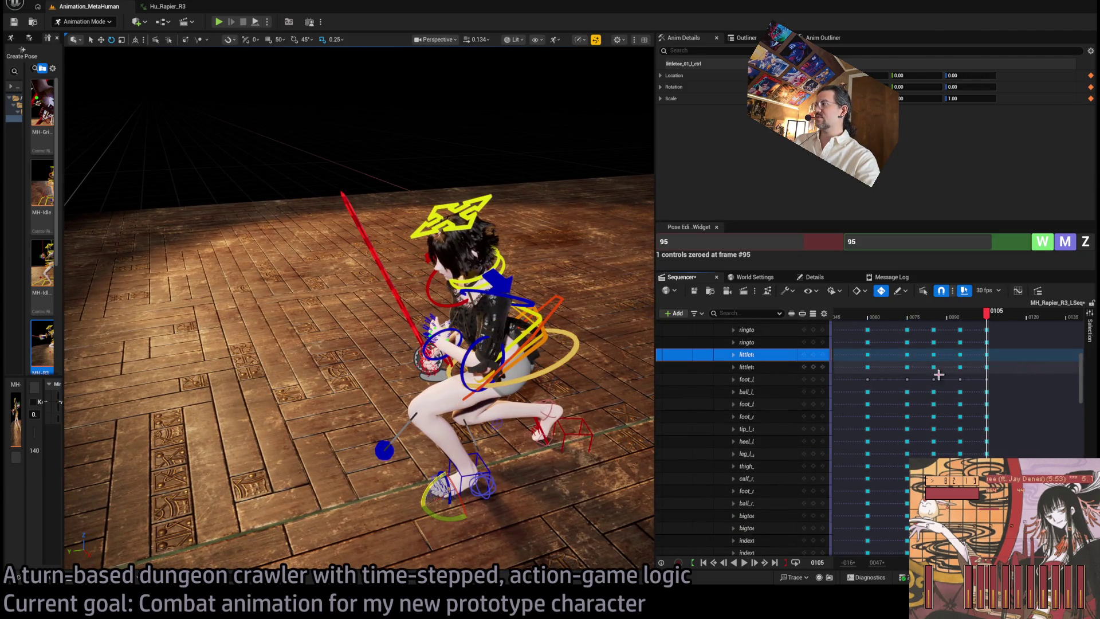
scroll(785, 393, up, 10)
click(752, 387)
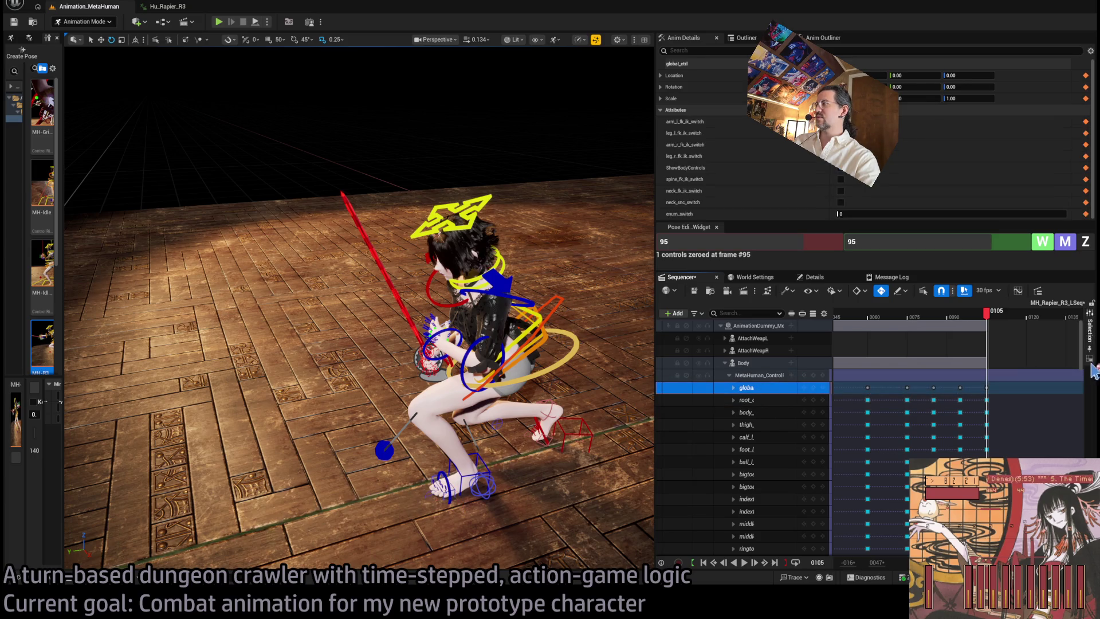
scroll(1082, 408, down, 5)
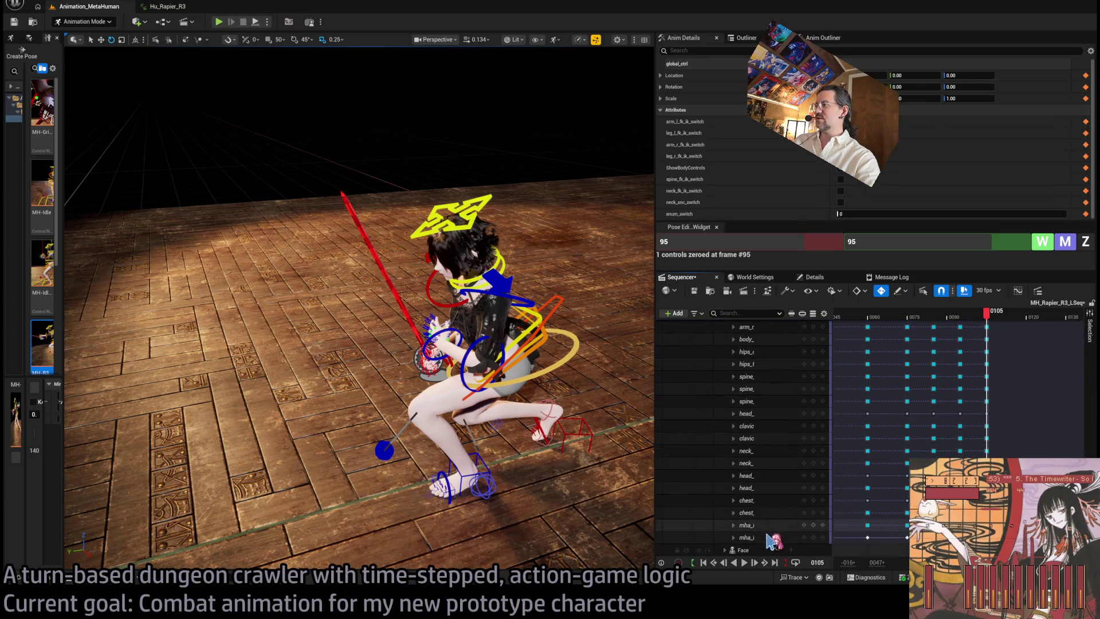
key(ctrl+a)
click(973, 240)
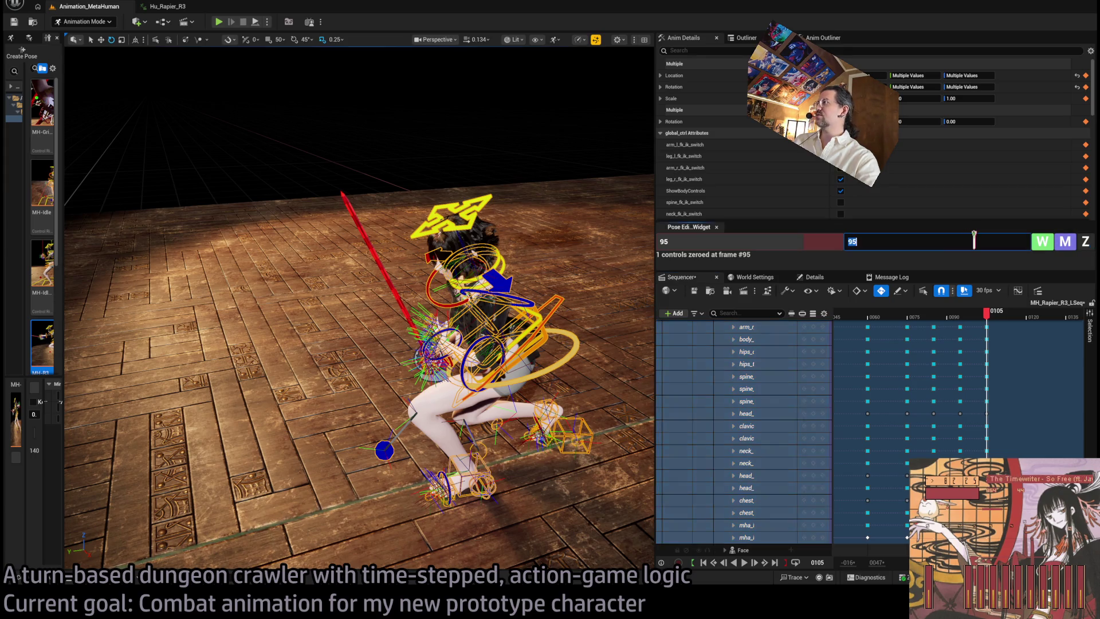
click(1086, 244)
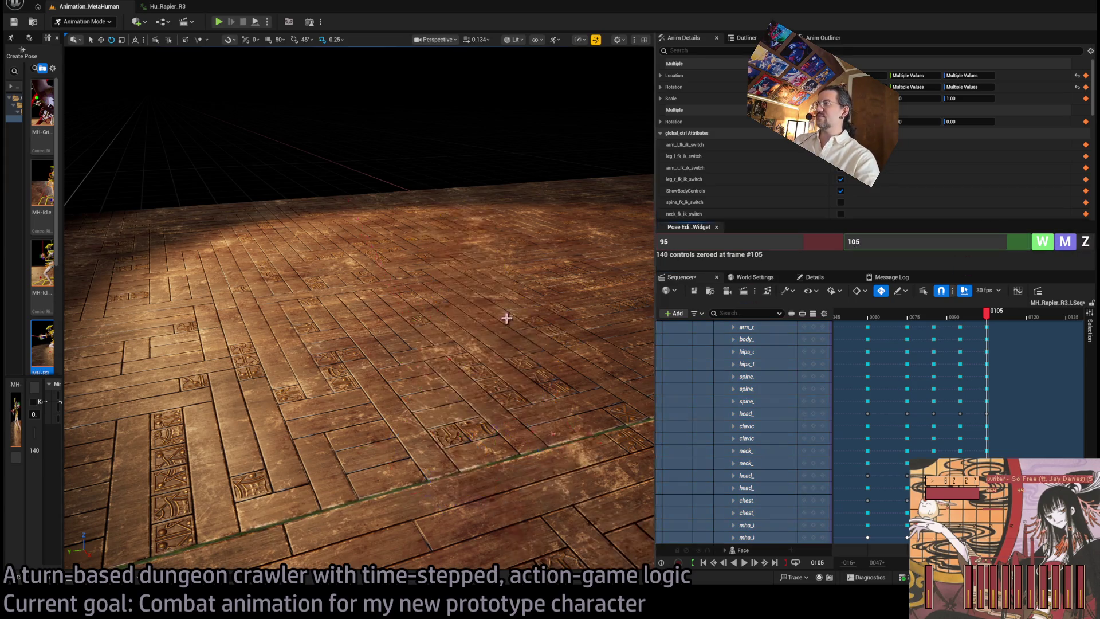
scroll(475, 319, up, 3)
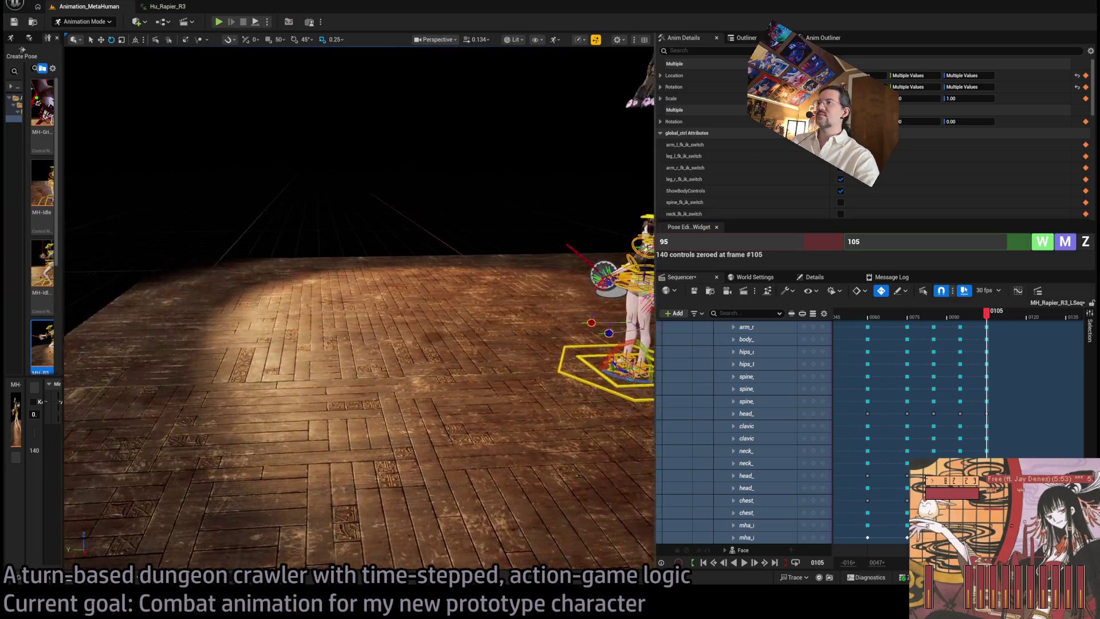
scroll(432, 307, up, 3)
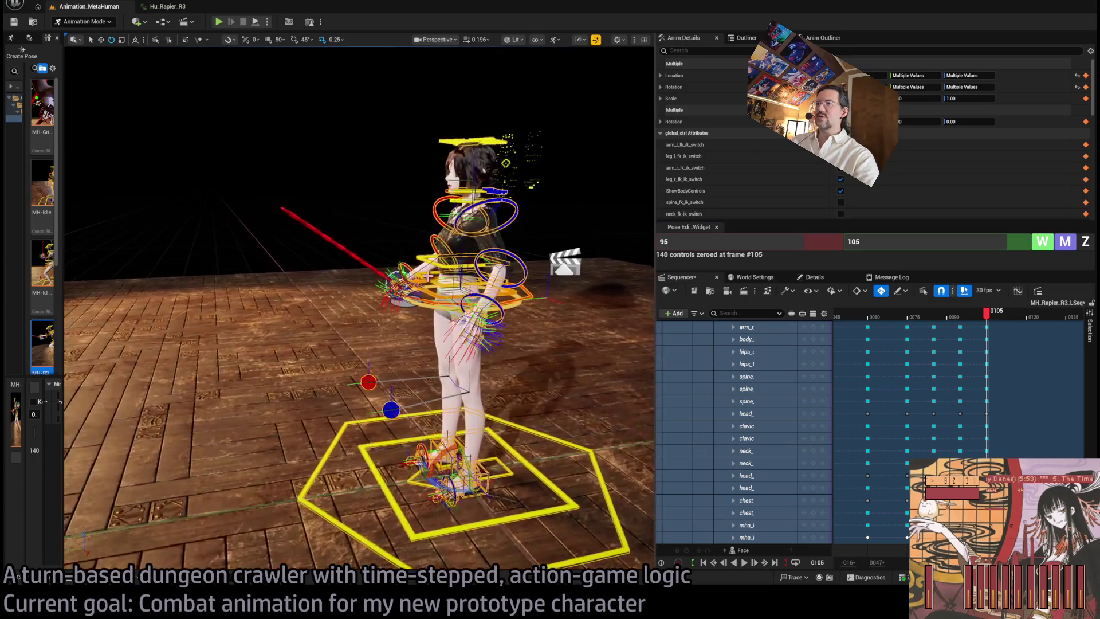
Select the right foot and foot_l_ik_ctrl controls together
click(432, 308)
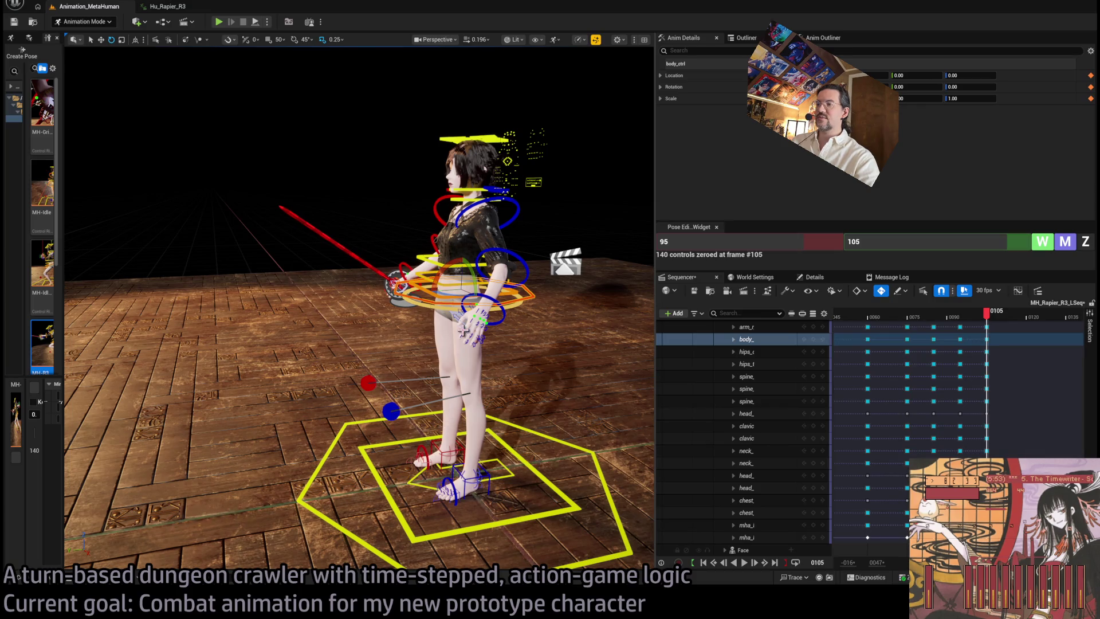
click(408, 324)
click(428, 300)
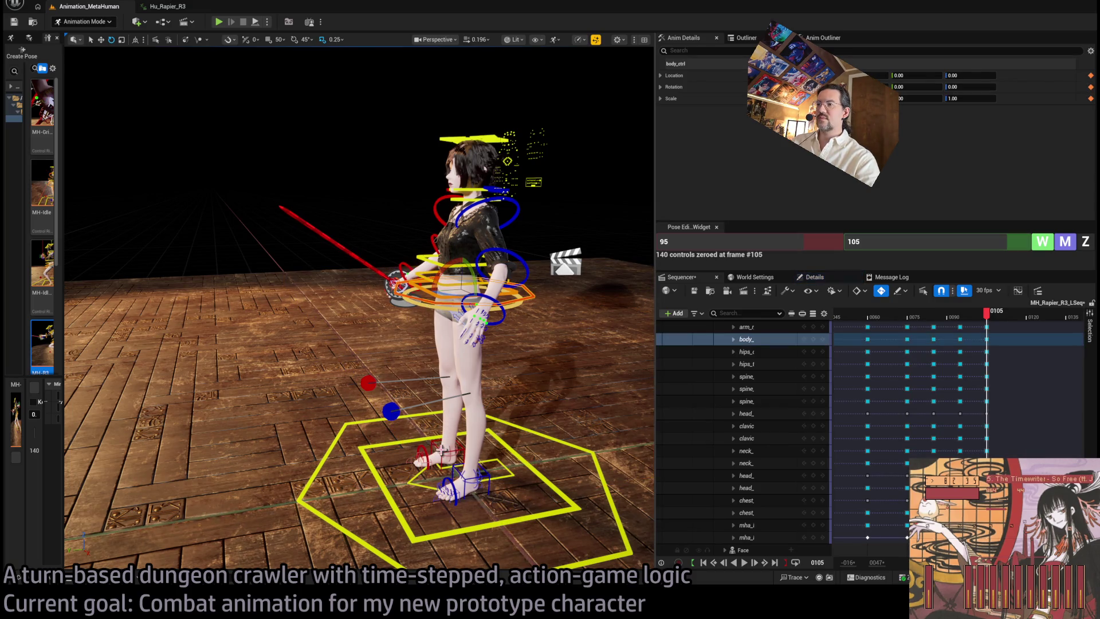
click(441, 451)
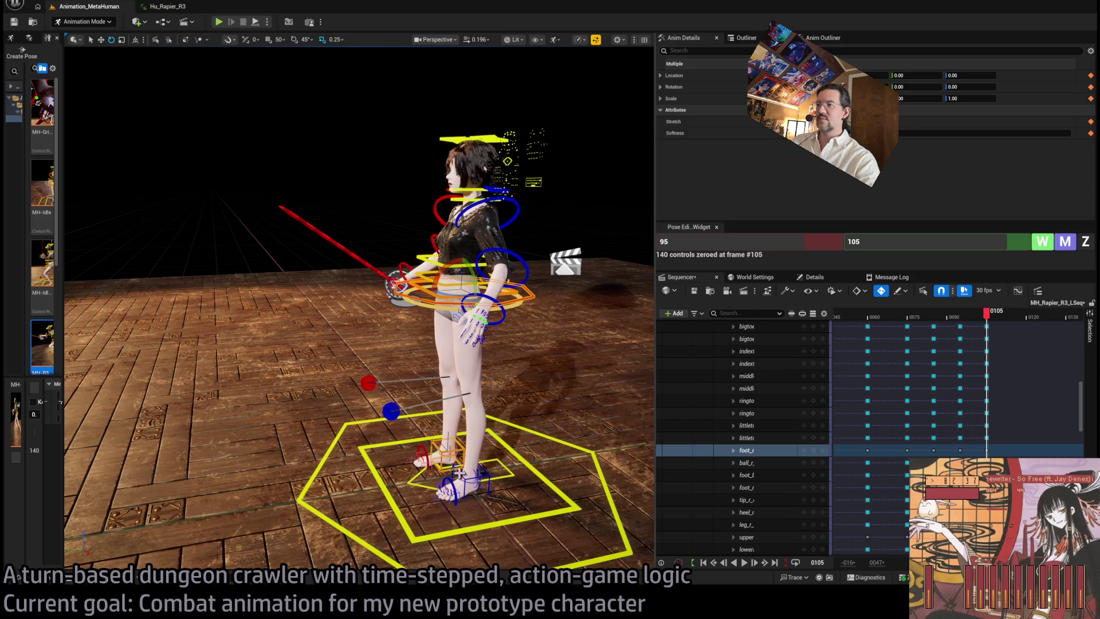
ctrl+click(459, 474)
scroll(487, 441, down, 5)
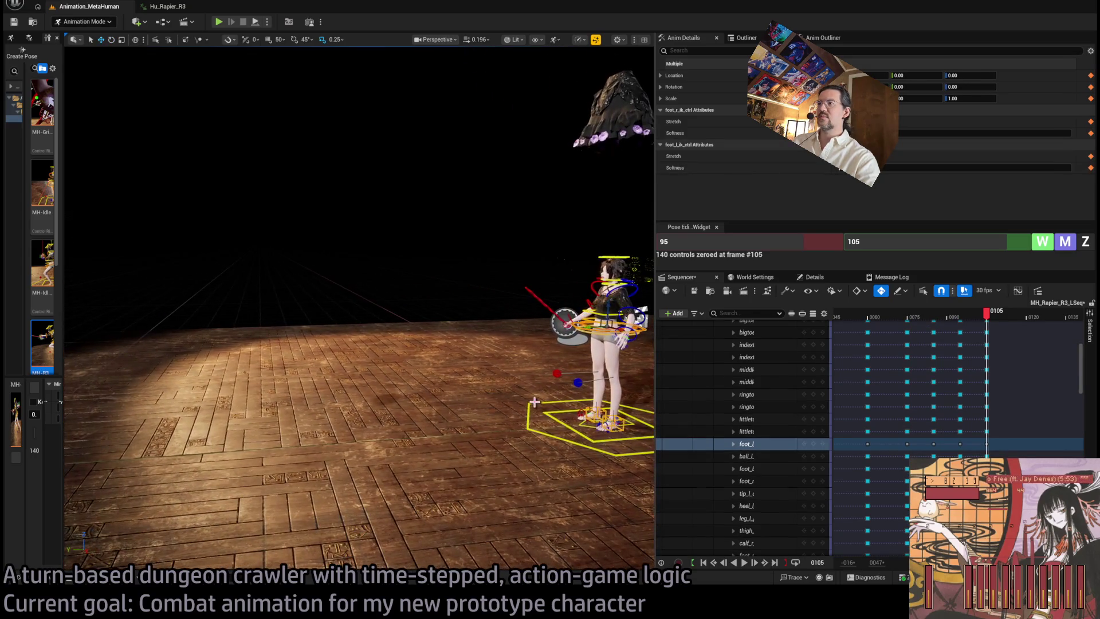
Move both foot IK controls forward to 299.09, checking frames 102–105
drag(590, 328, 309, 328)
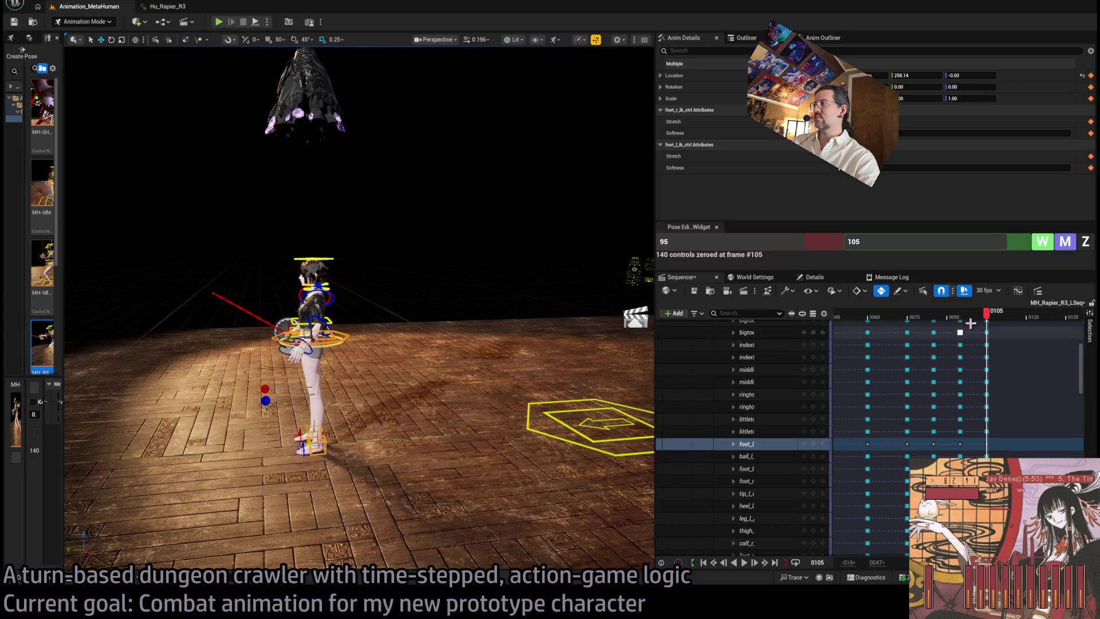
drag(986, 319, 993, 325)
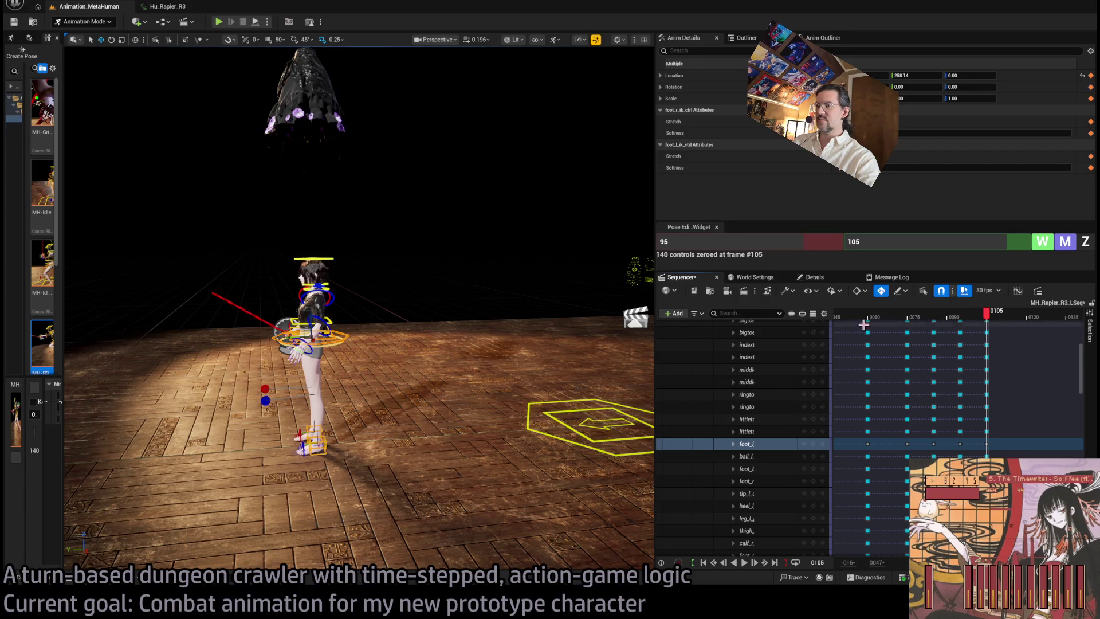
drag(295, 332, 280, 333)
drag(999, 326, 991, 322)
drag(280, 338, 253, 336)
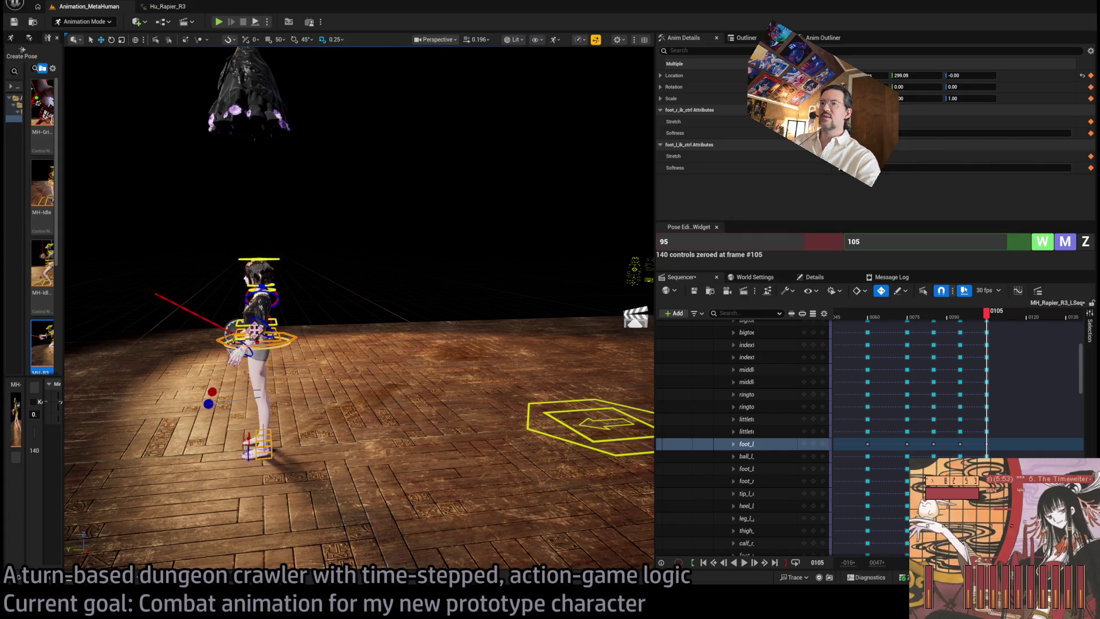
Drag body_ctrl down into a crouch, previewing frames 101–106
key(f)
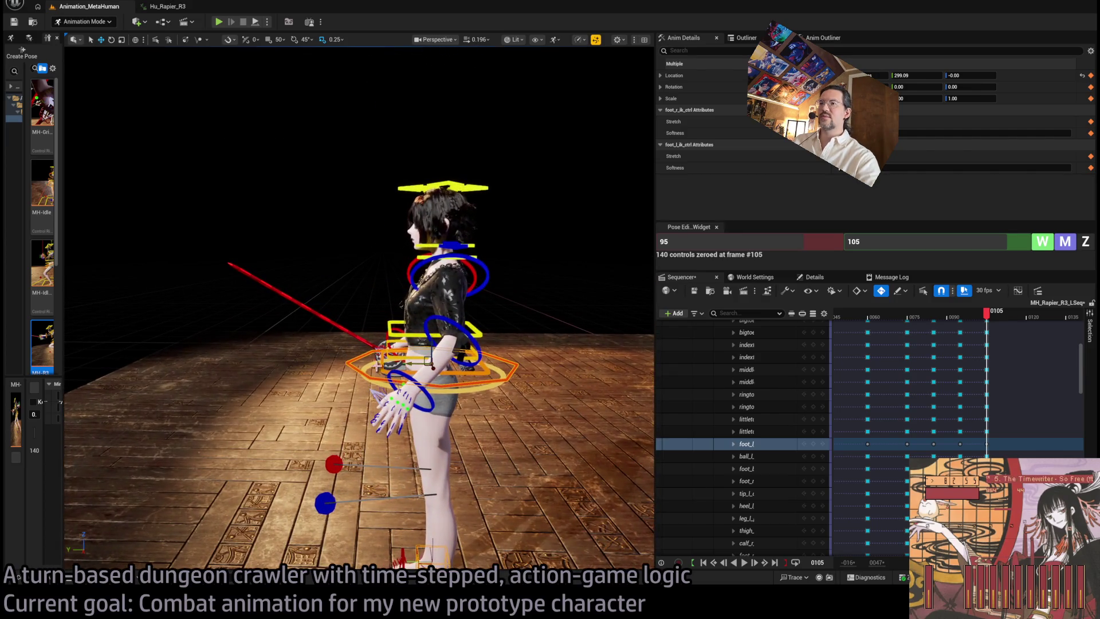
click(378, 379)
drag(429, 348, 473, 454)
click(473, 455)
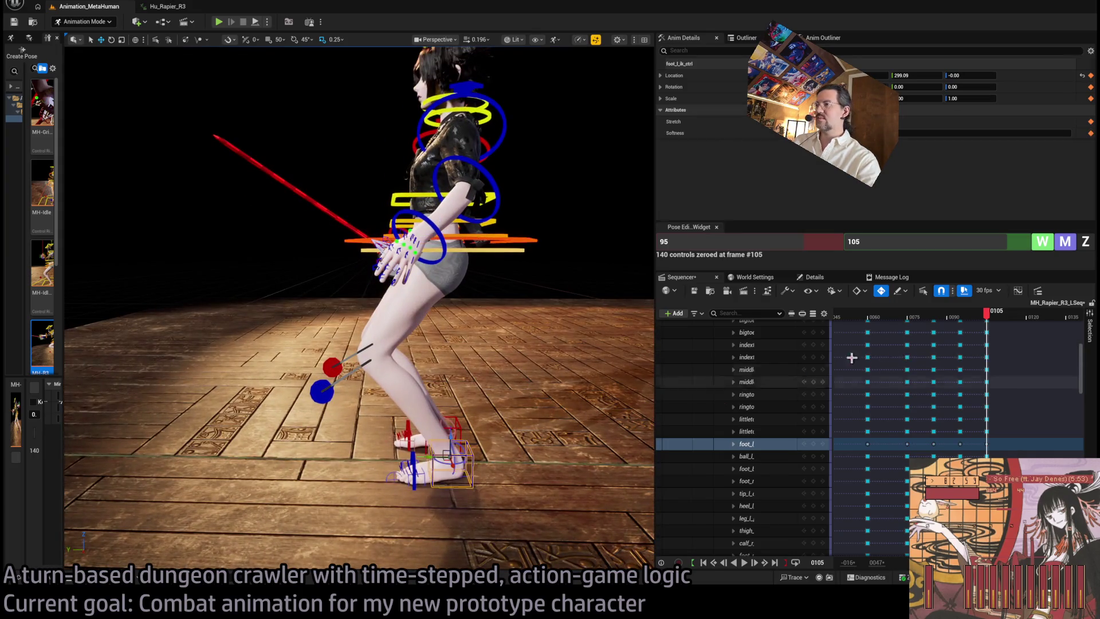
click(976, 313)
drag(985, 317, 989, 318)
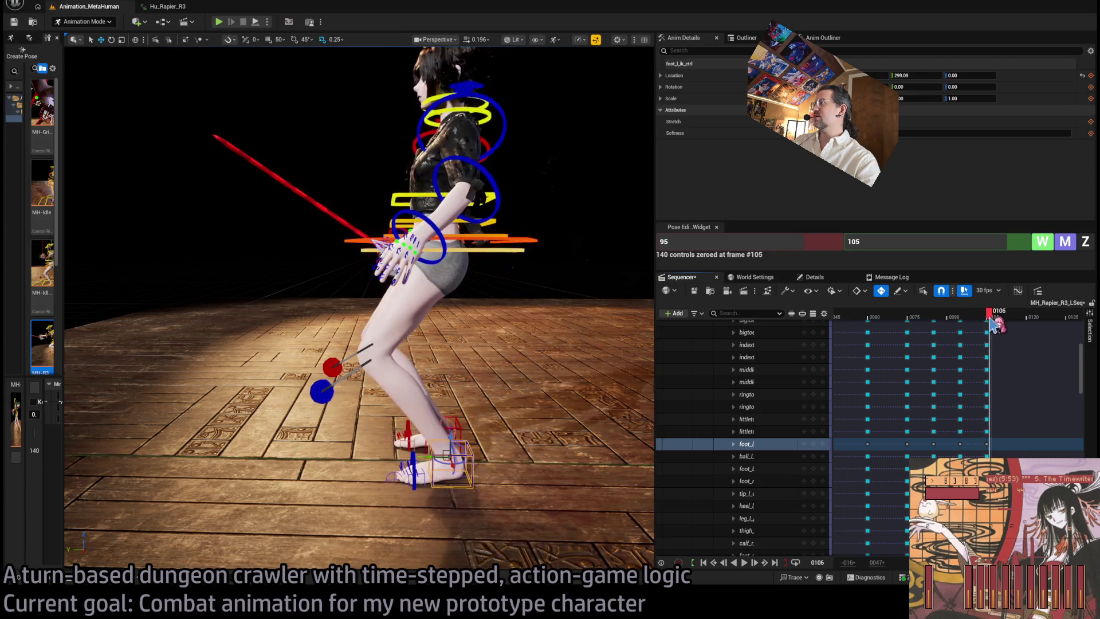
drag(640, 355, 607, 343)
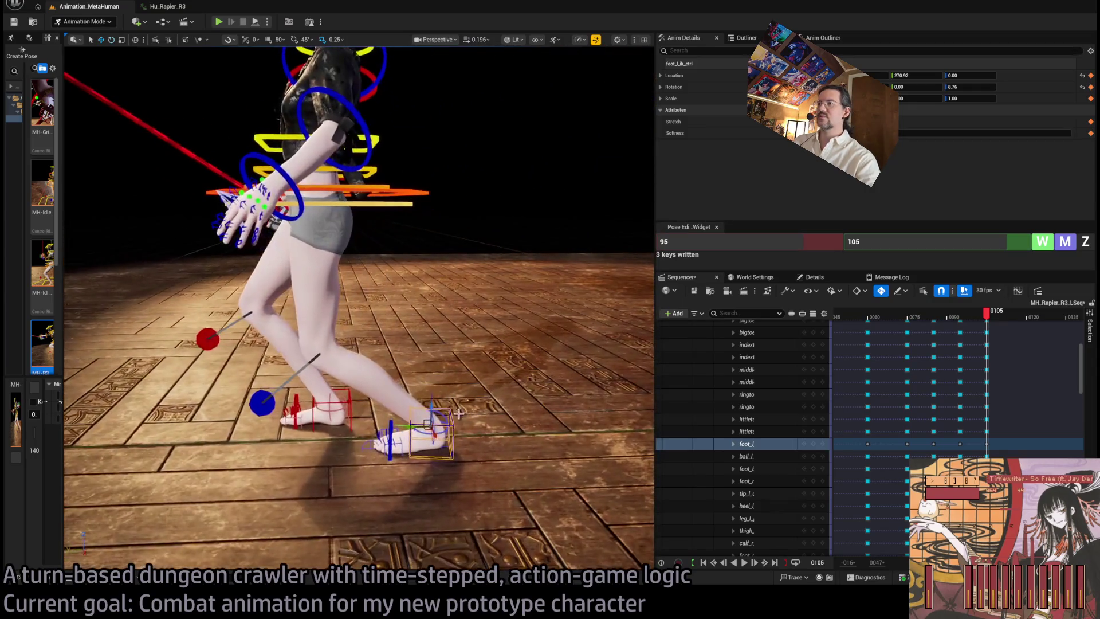
Roll foot_roll_l_ctrl to about -47 degrees
key(e)
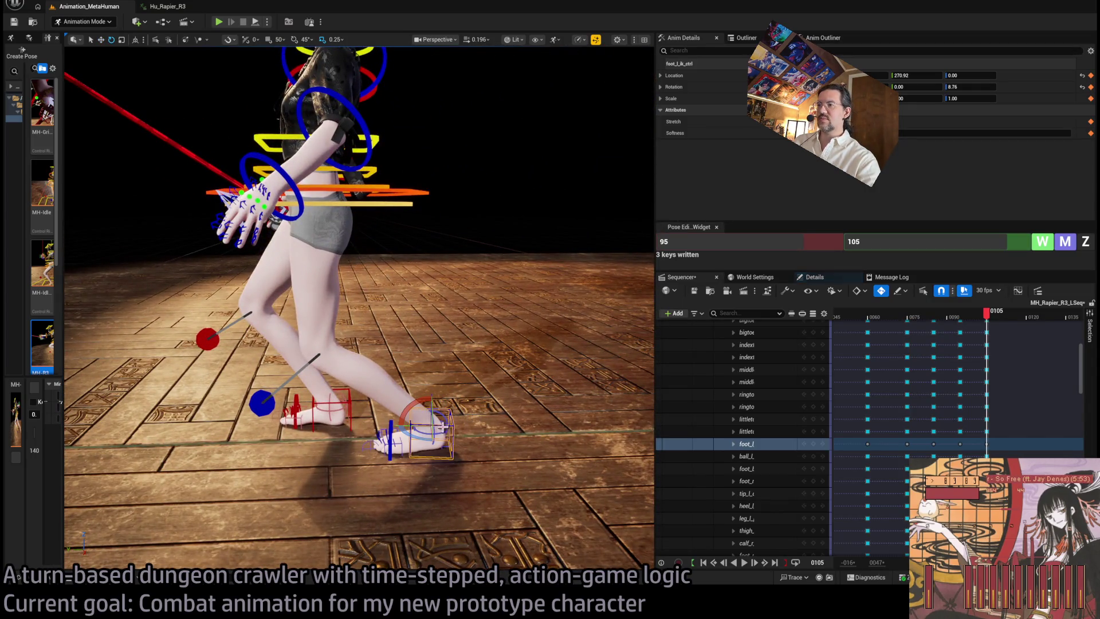
click(442, 424)
drag(448, 421, 454, 387)
mouse_move(436, 344)
mouse_down()
mouse_move(413, 252)
mouse_move(383, 340)
mouse_move(257, 319)
mouse_move(289, 268)
mouse_move(272, 245)
mouse_move(289, 258)
mouse_move(282, 252)
mouse_up()
click(375, 346)
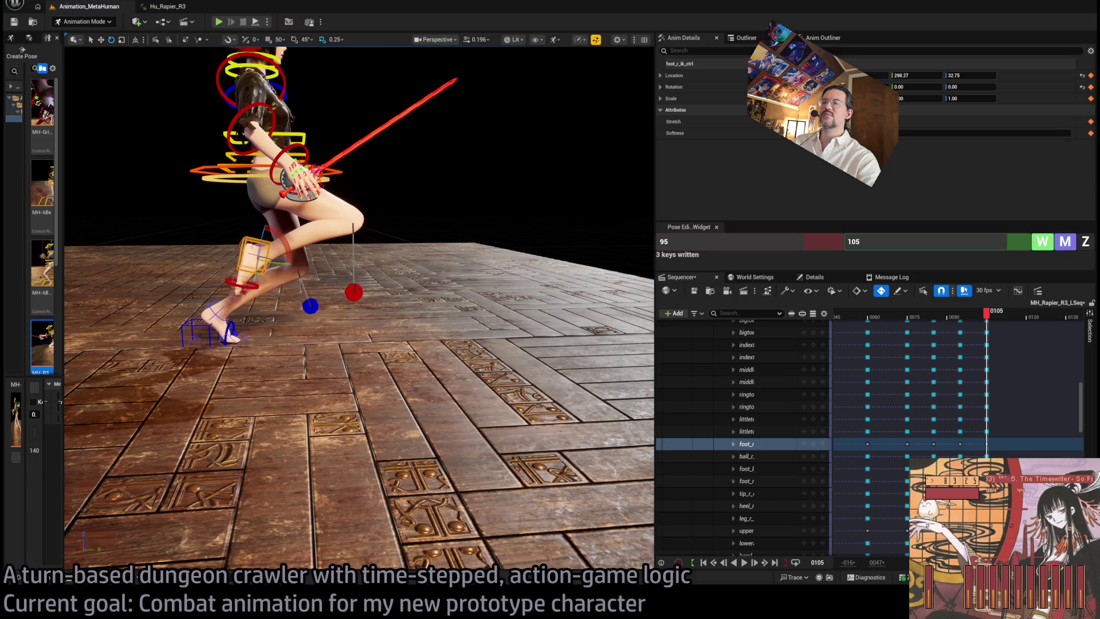
Move body_ctrl forward and slightly higher at frame 105
key(f)
drag(367, 286, 504, 286)
mouse_move(425, 290)
mouse_down()
mouse_move(366, 290)
mouse_move(425, 290)
mouse_up()
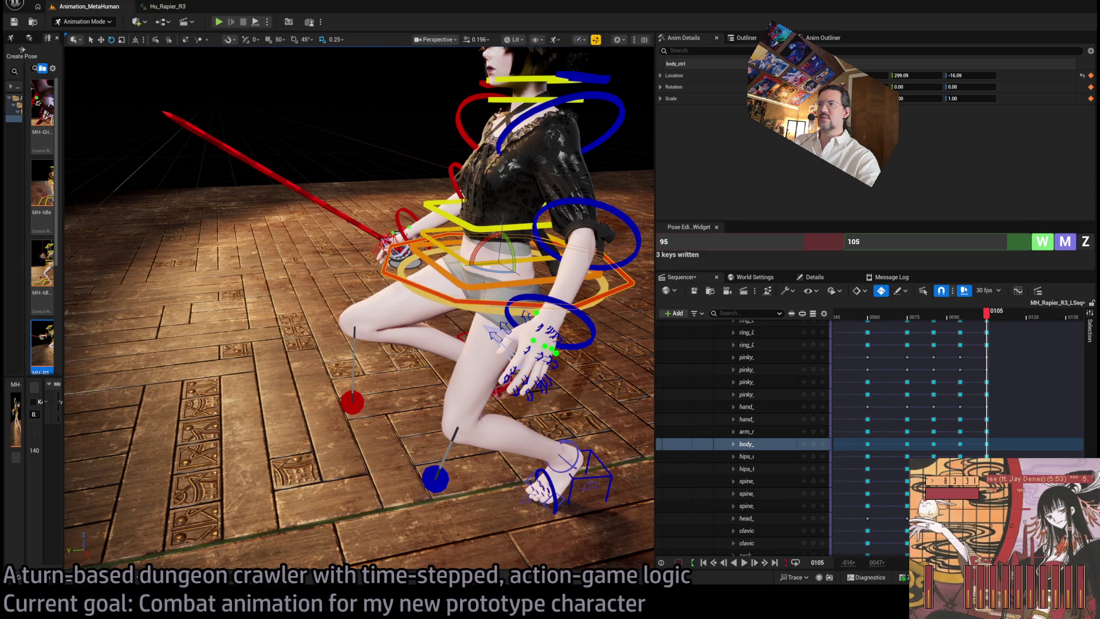
click(473, 268)
click(473, 269)
drag(473, 268, 516, 256)
key(w)
drag(378, 293, 335, 268)
Twist the torso about 15 degrees through three spine controls
click(335, 274)
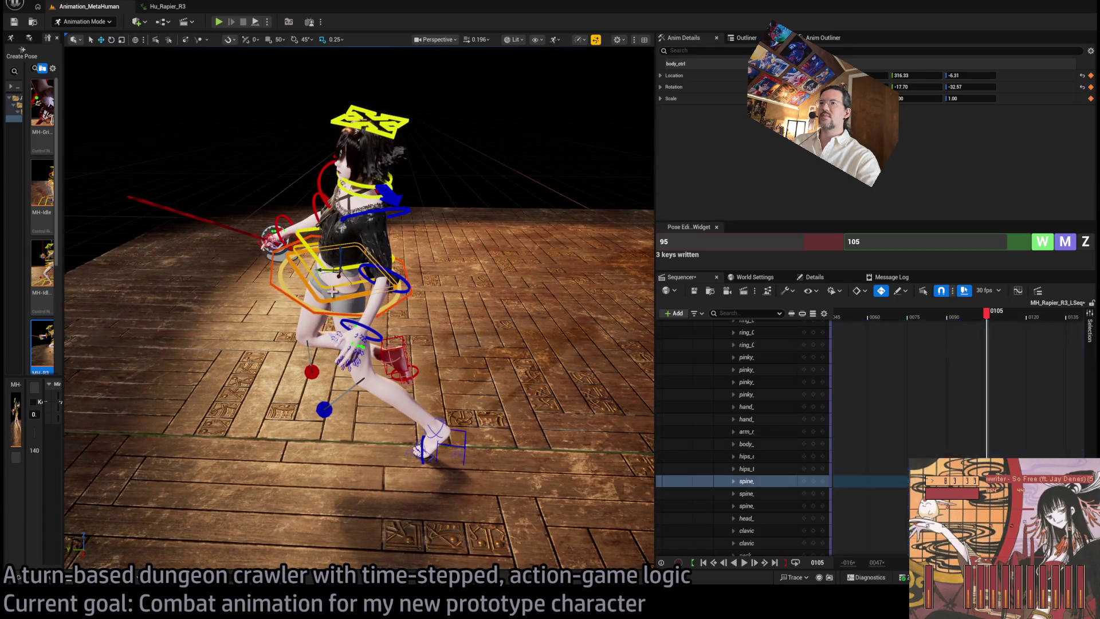
ctrl+click(344, 261)
ctrl+click(353, 248)
drag(352, 247, 432, 53)
key(e)
drag(391, 307, 453, 336)
drag(432, 53, 539, 60)
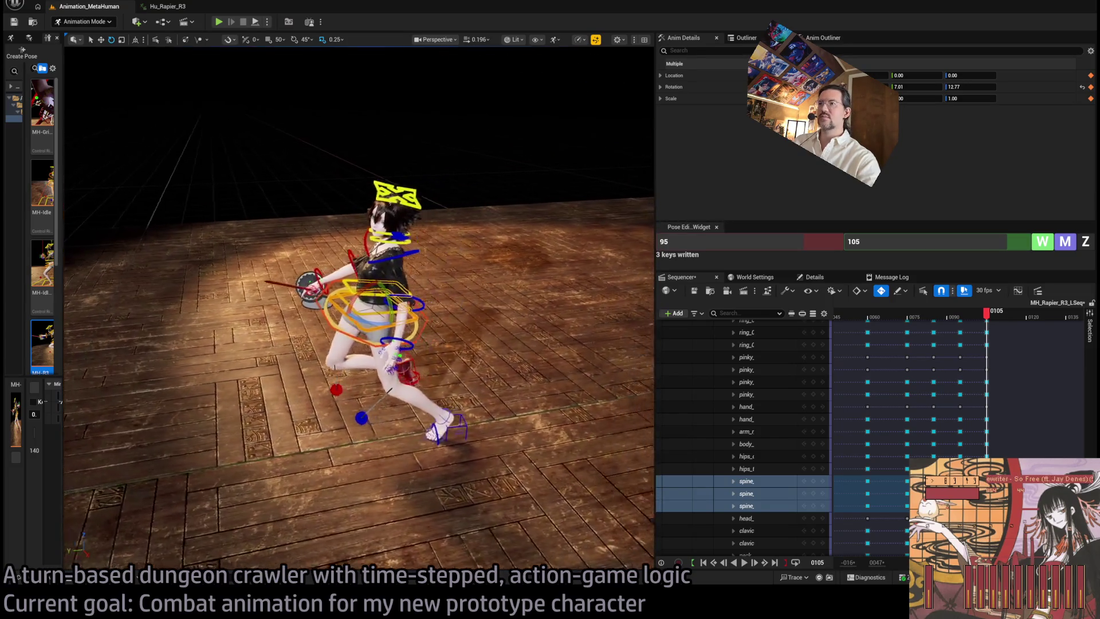
scroll(359, 310, up, 2)
Turn head_ctrl to 39.90 and raise body_ctrl to 330.80
click(424, 173)
key(f)
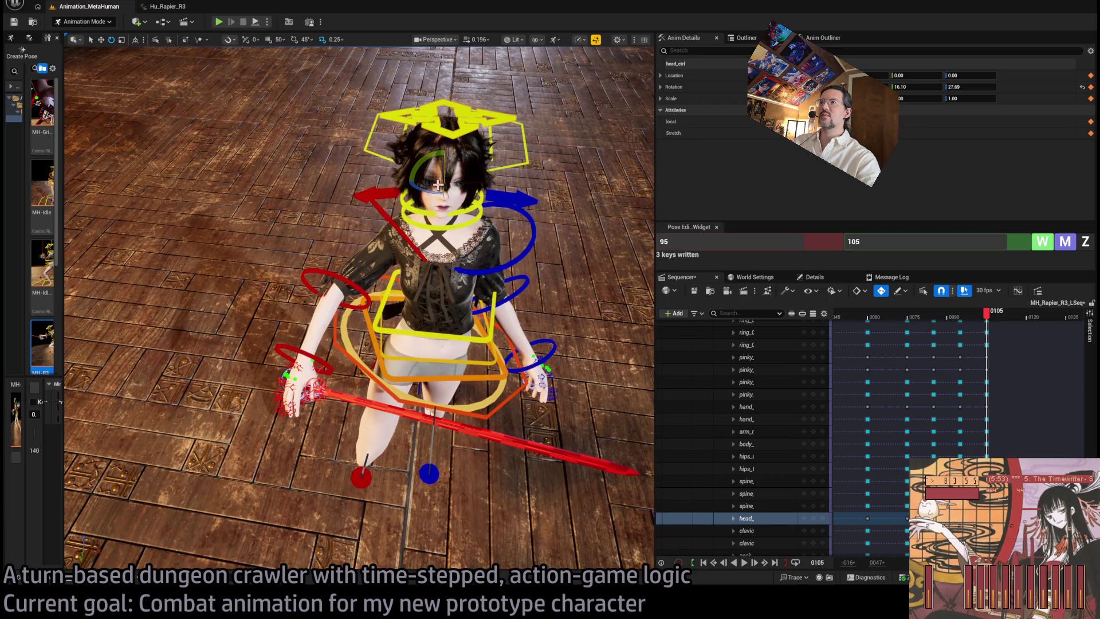
mouse_move(359, 310)
mouse_down()
mouse_move(441, 315)
mouse_move(435, 252)
mouse_move(473, 180)
mouse_up()
click(387, 196)
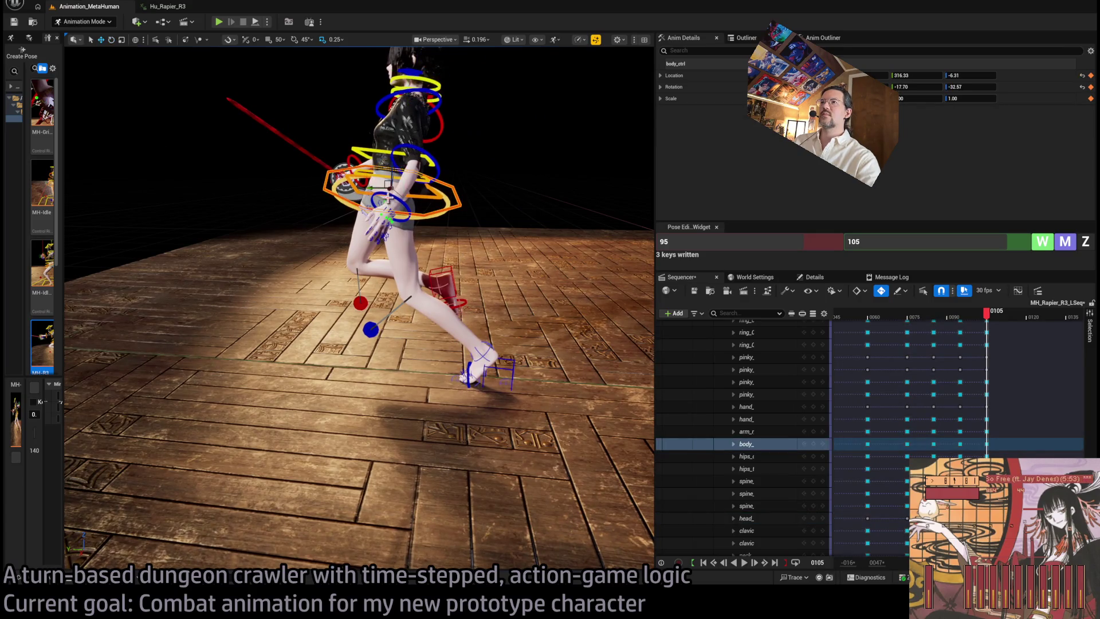
mouse_move(383, 182)
mouse_down()
mouse_move(396, 163)
mouse_move(372, 173)
mouse_up()
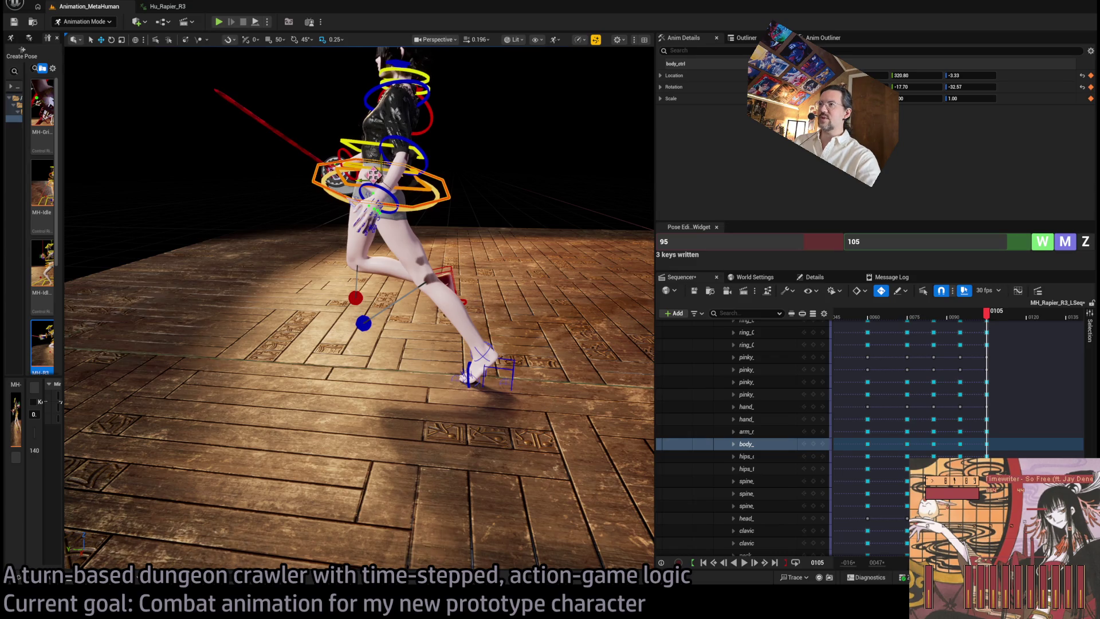
Nudge body_ctrl slightly lower and further forward
drag(373, 175, 369, 181)
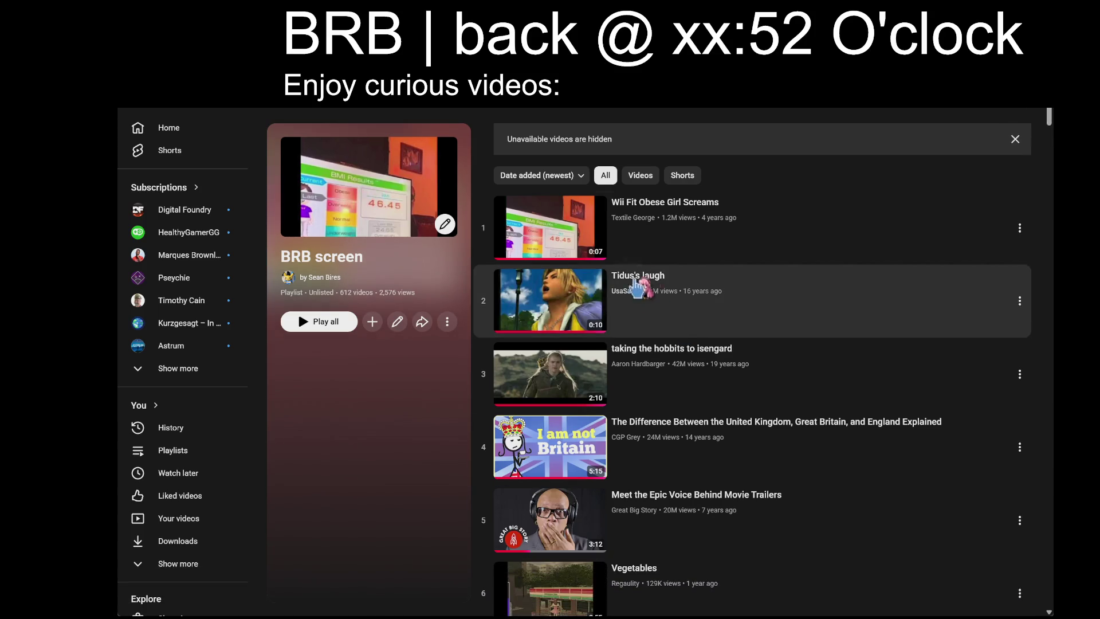
Start the BRB screen playlist, return to its list and close the miniplayer
click(694, 232)
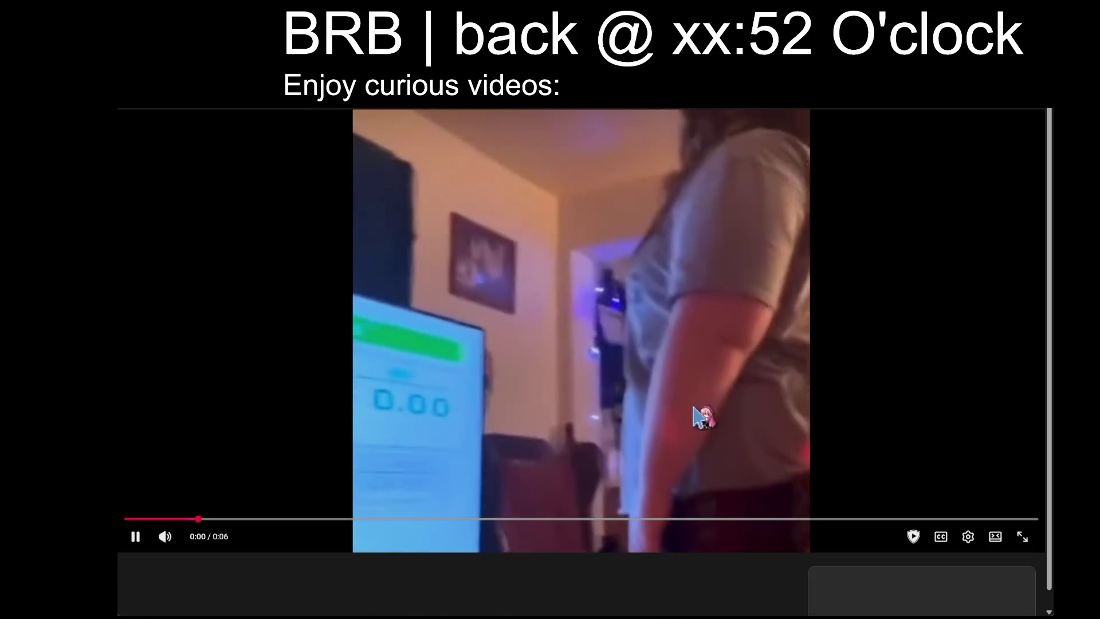
key(alt+Left)
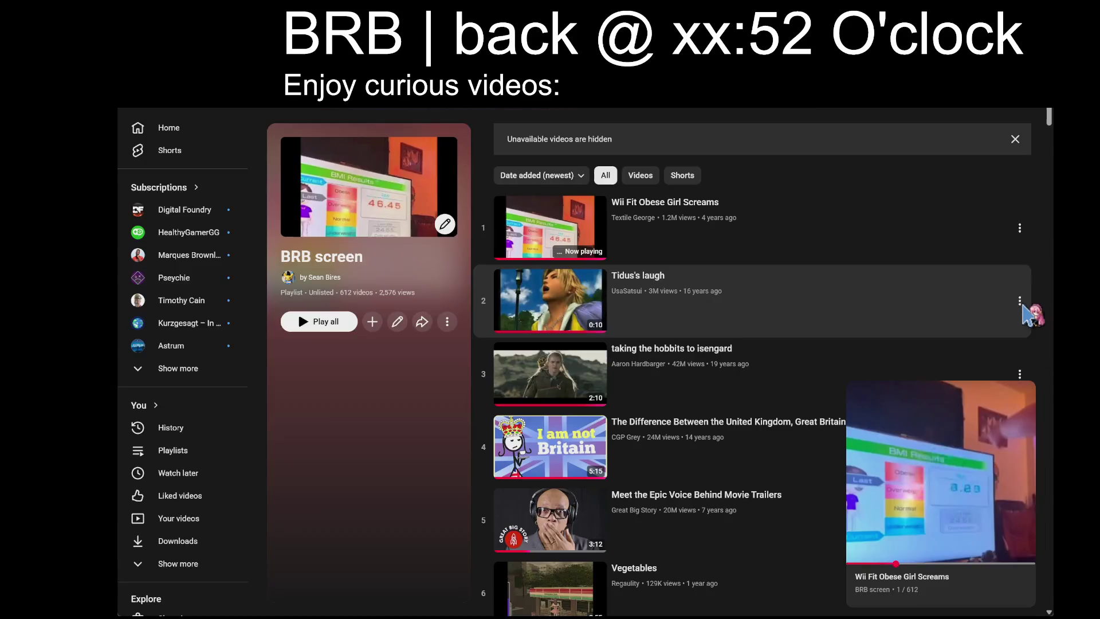
key(End)
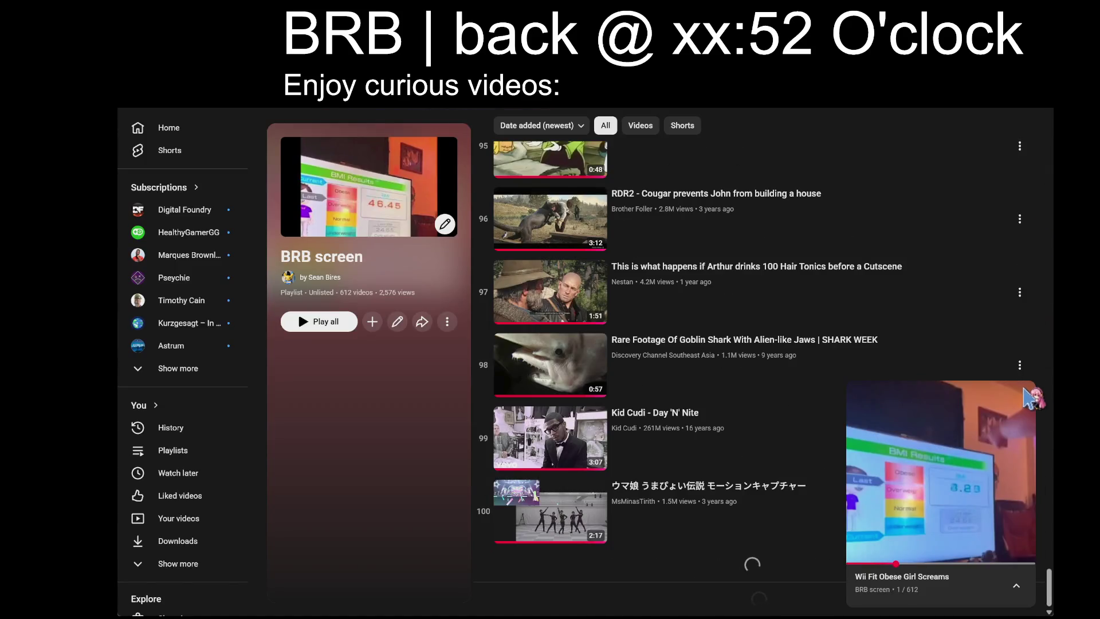
click(1026, 395)
Scroll to item 604 of the BRB screen playlist, play it and enable shuffle
drag(1047, 344, 1045, 601)
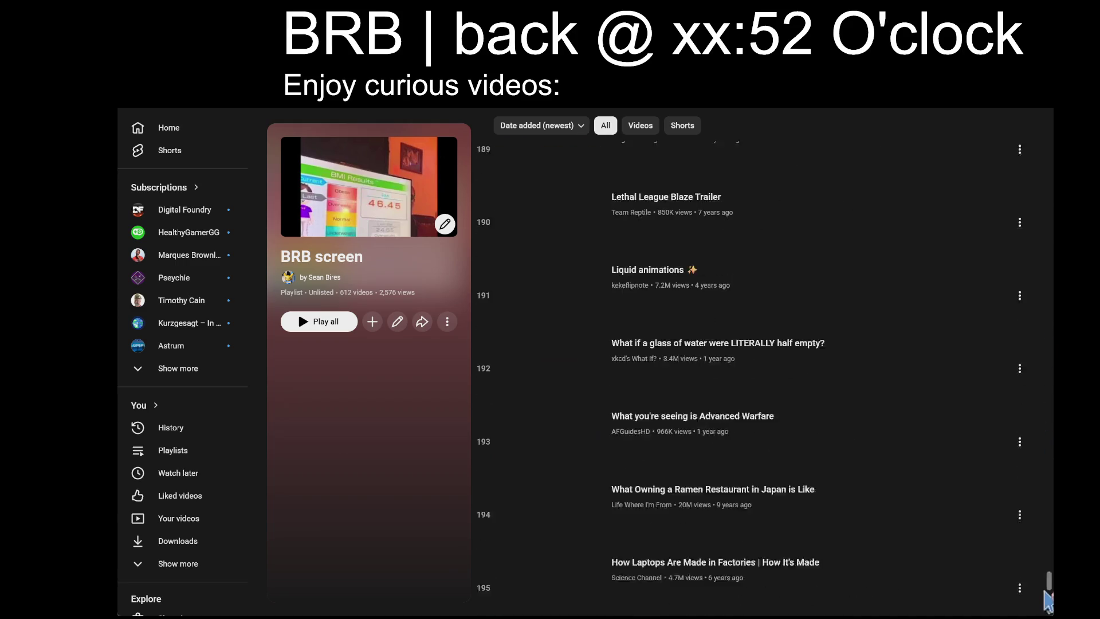
scroll(982, 449, down, 6)
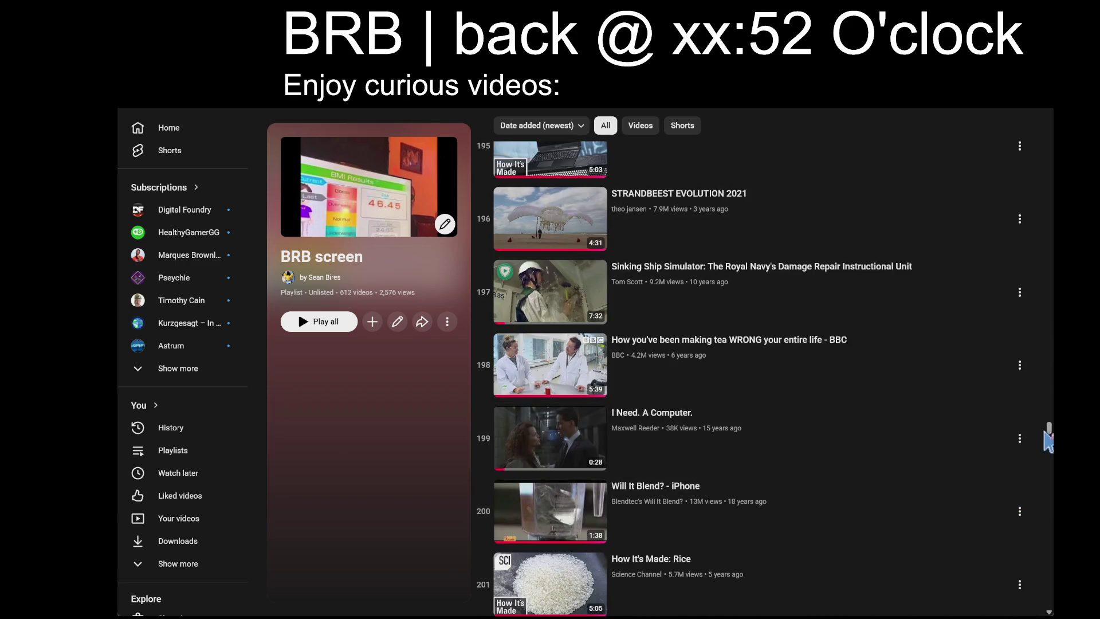
drag(1048, 430, 1047, 598)
drag(1046, 507, 1048, 600)
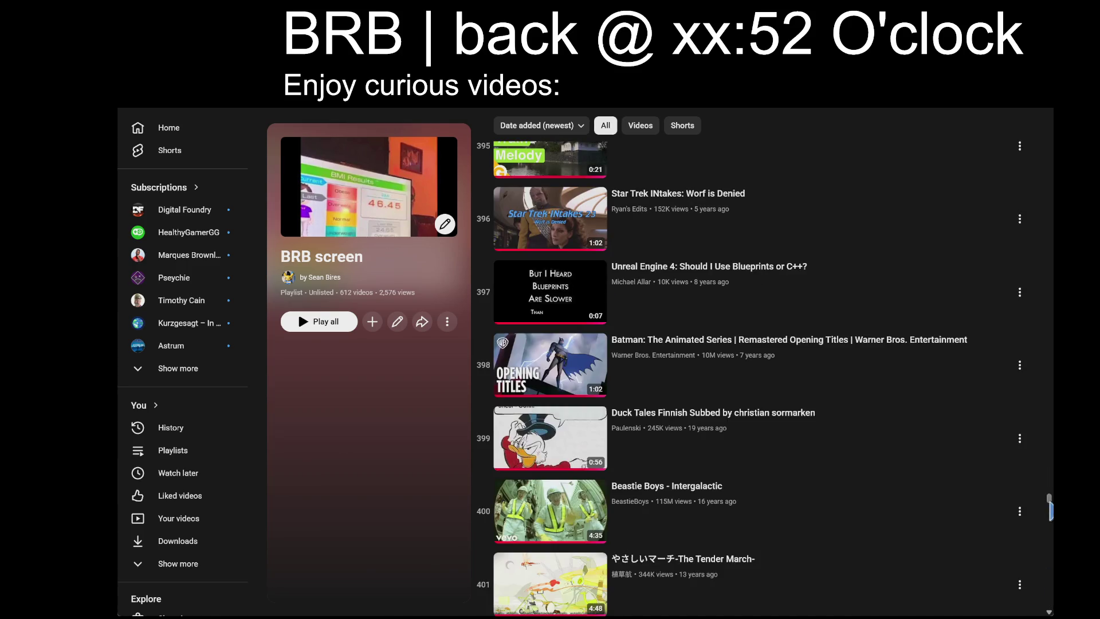
drag(1048, 507, 1048, 601)
drag(1047, 497, 1048, 601)
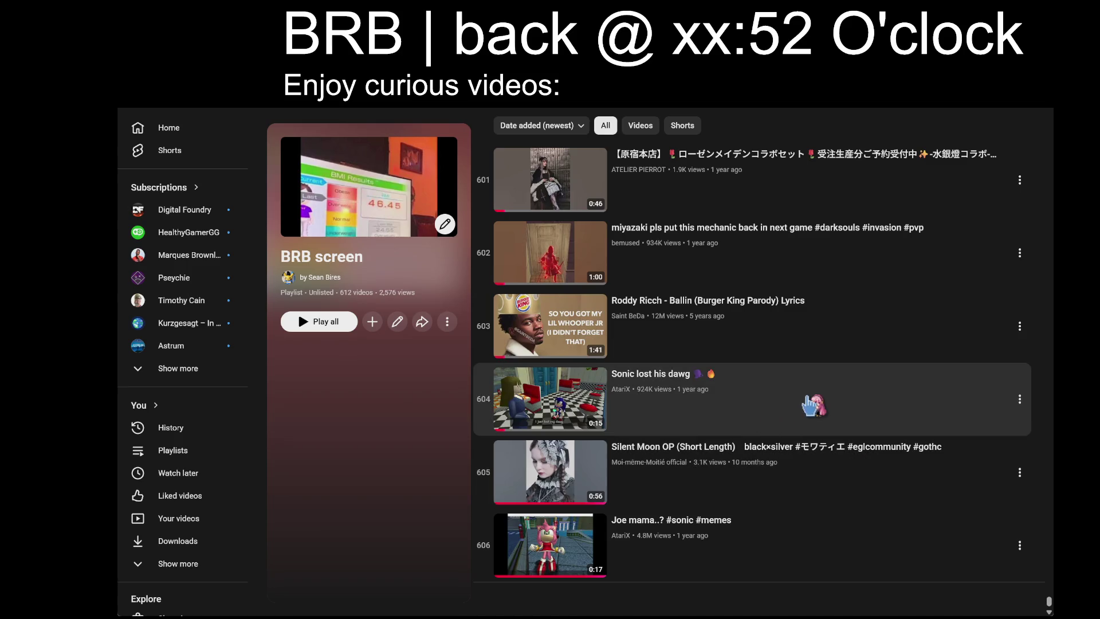
click(594, 508)
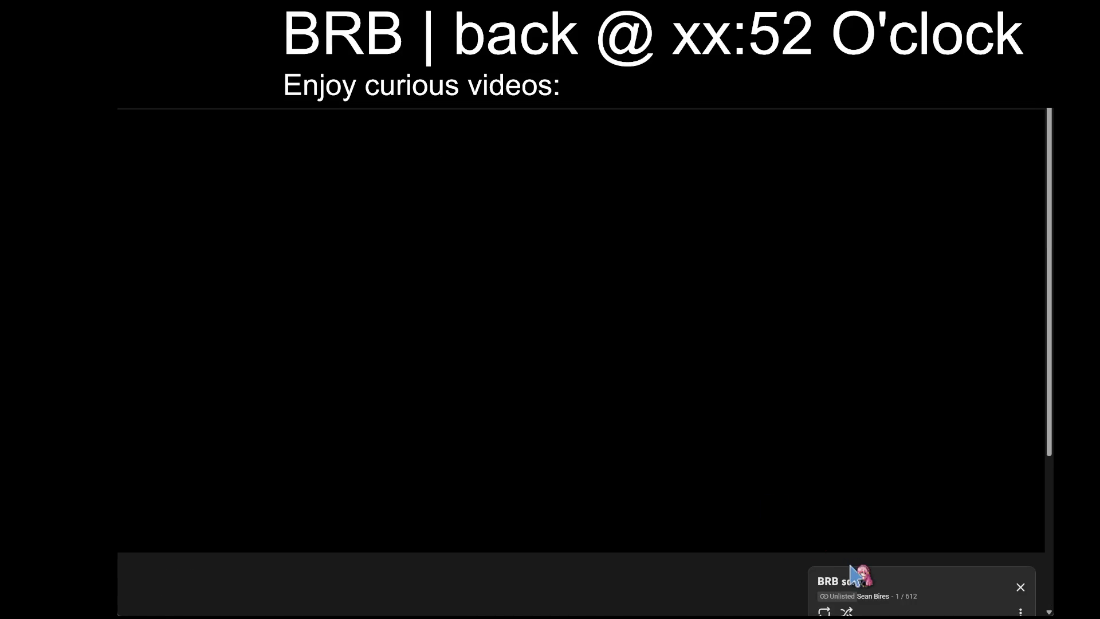
click(846, 611)
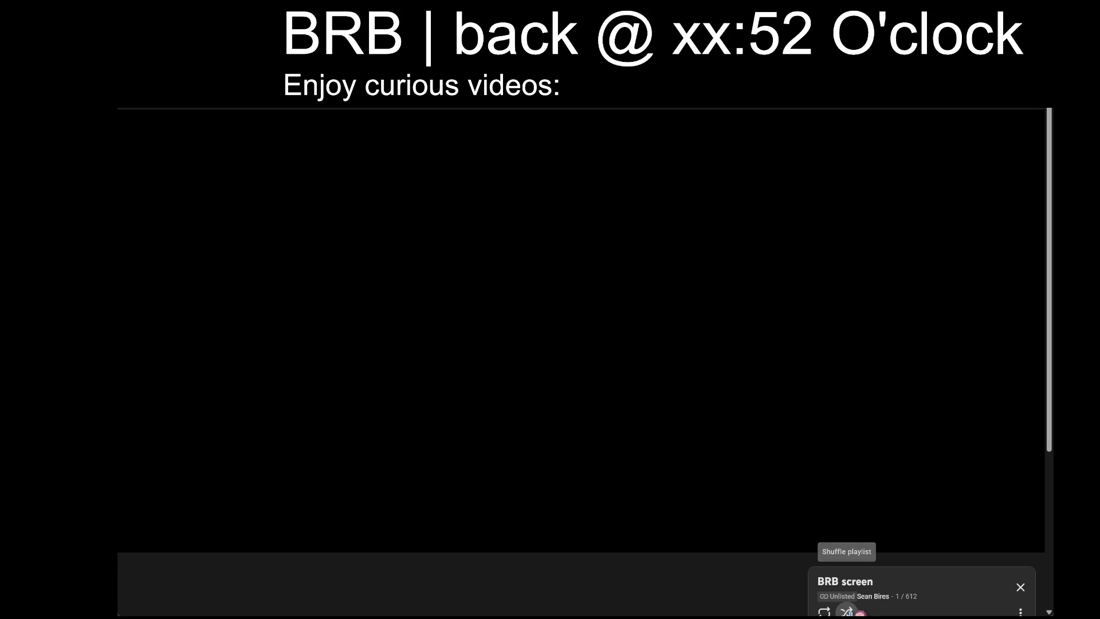